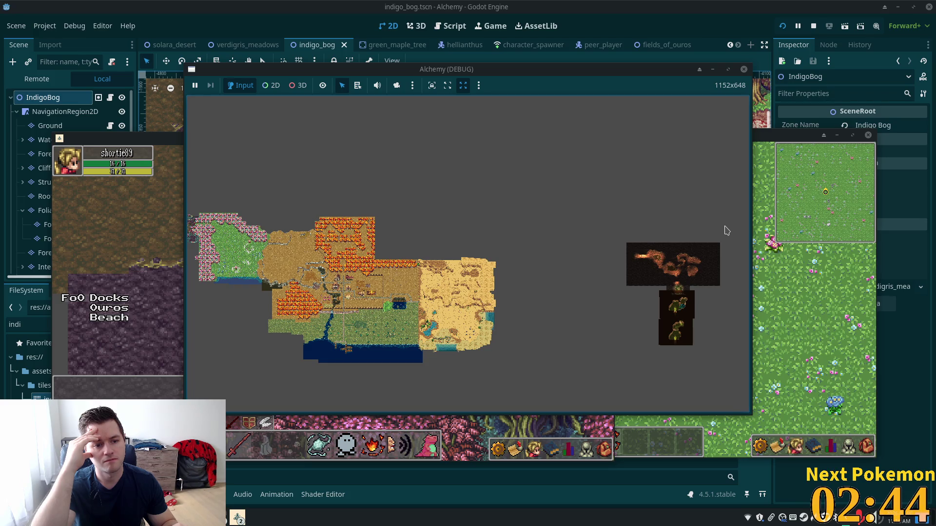
Step: Stop the running Alchemy game and return to the Godot editor
{"action": "key", "text": "a"}
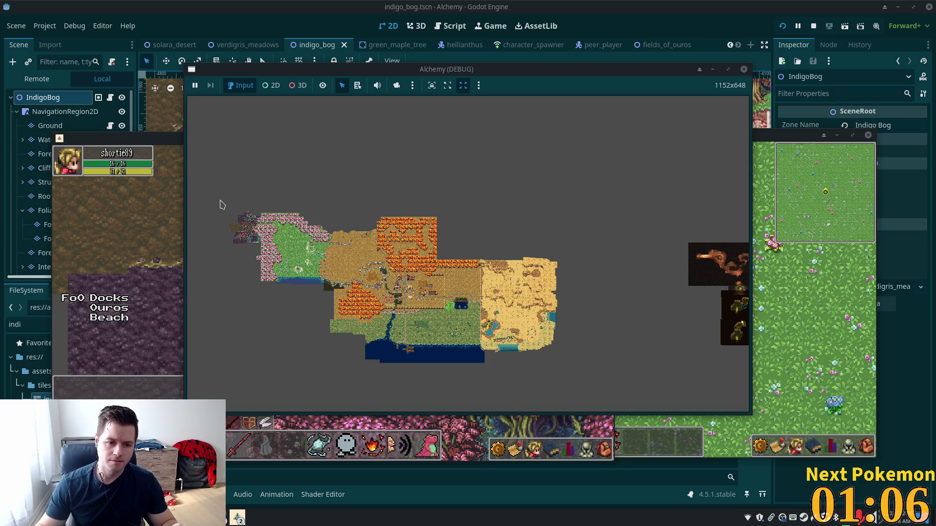
{"action": "scroll", "coordinate": [234, 205], "scroll_direction": "up", "scroll_amount": 5}
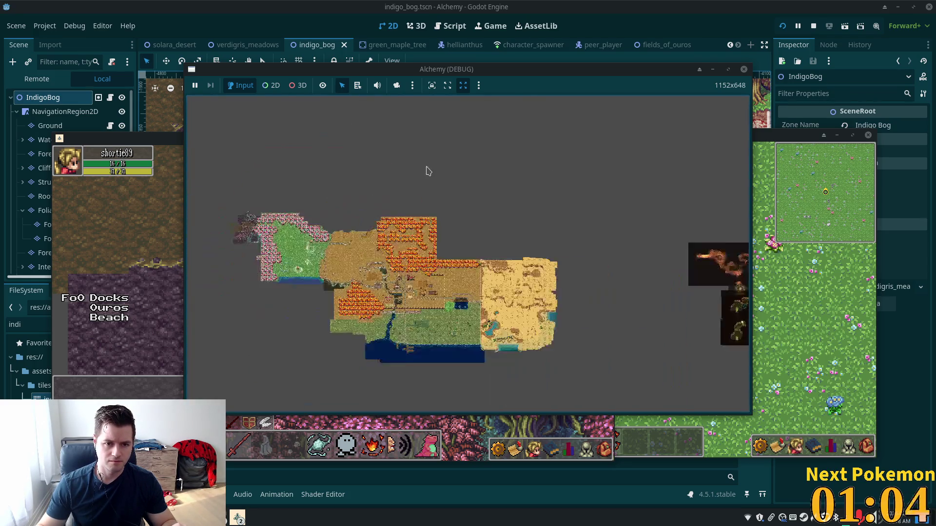
{"action": "scroll", "coordinate": [428, 171], "scroll_direction": "down", "scroll_amount": 5}
{"action": "left_click", "coordinate": [813, 26]}
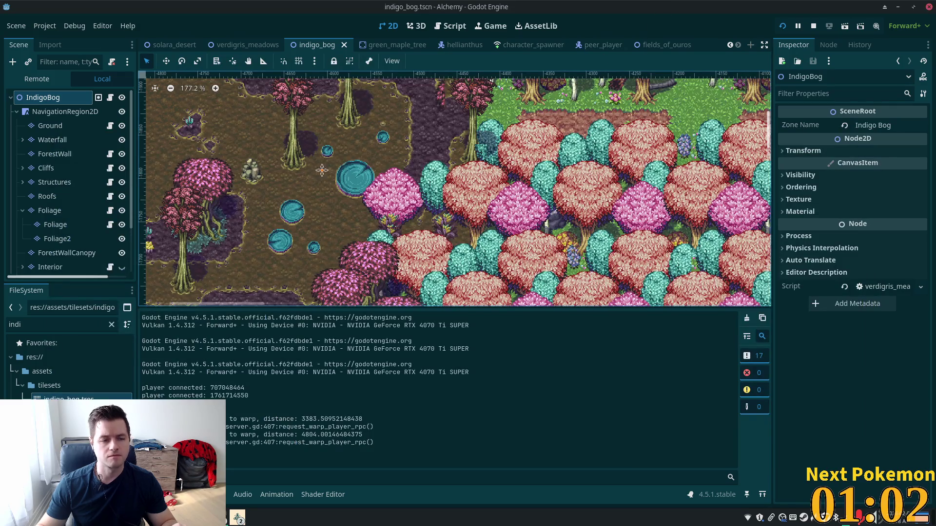
Step: Pan and zoom the 2D viewport over the indigo_bog map
{"action": "scroll", "coordinate": [302, 167], "scroll_direction": "down", "scroll_amount": 5}
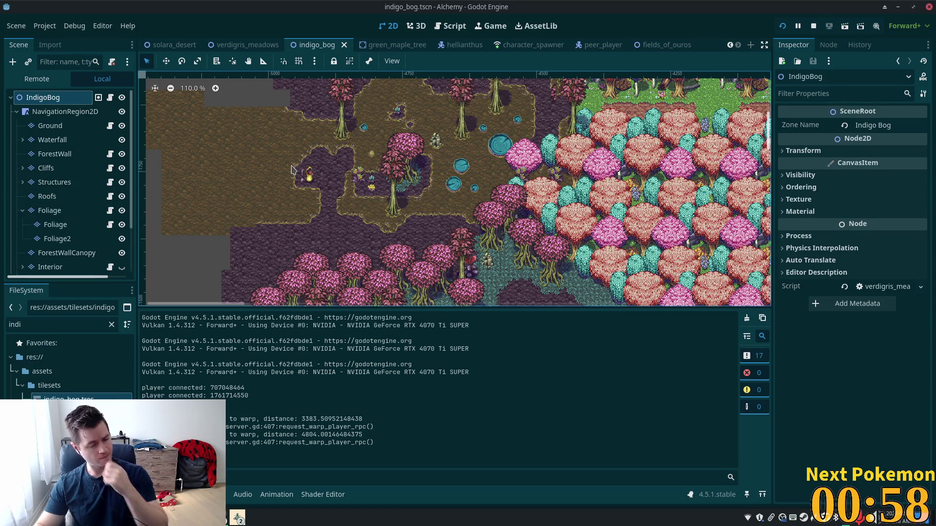
{"action": "scroll", "coordinate": [413, 111], "scroll_direction": "up", "scroll_amount": 5}
{"action": "scroll", "coordinate": [414, 111], "scroll_direction": "left", "scroll_amount": 3}
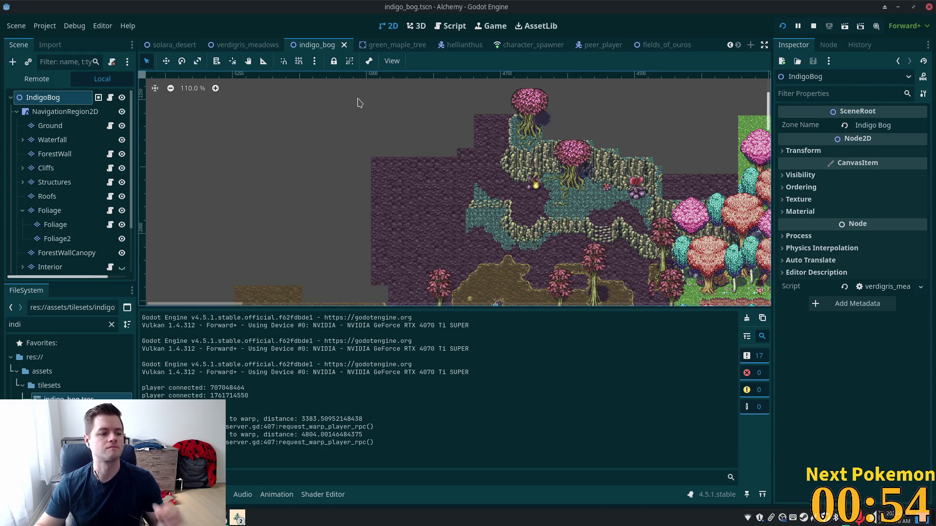
{"action": "scroll", "coordinate": [359, 115], "scroll_direction": "down", "scroll_amount": 1}
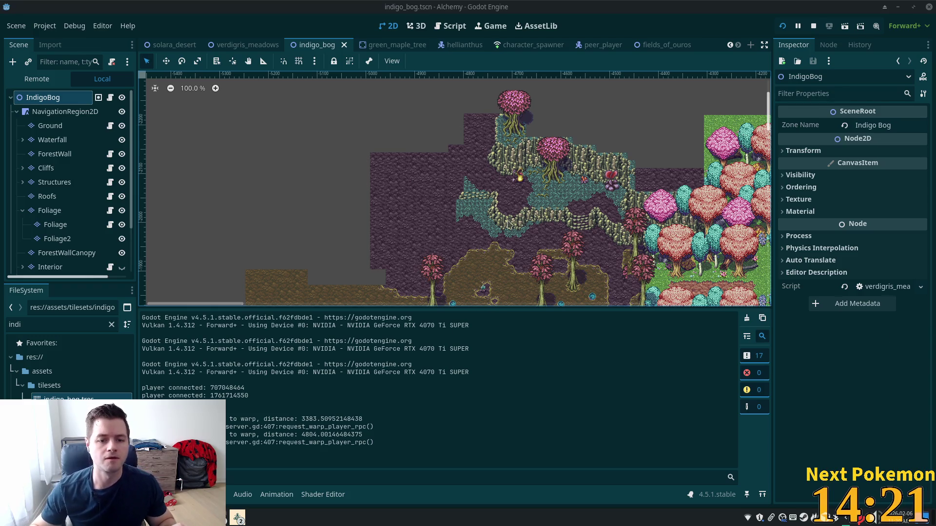
{"action": "scroll", "coordinate": [398, 247], "scroll_direction": "down", "scroll_amount": 5}
{"action": "scroll", "coordinate": [398, 247], "scroll_direction": "up", "scroll_amount": 4}
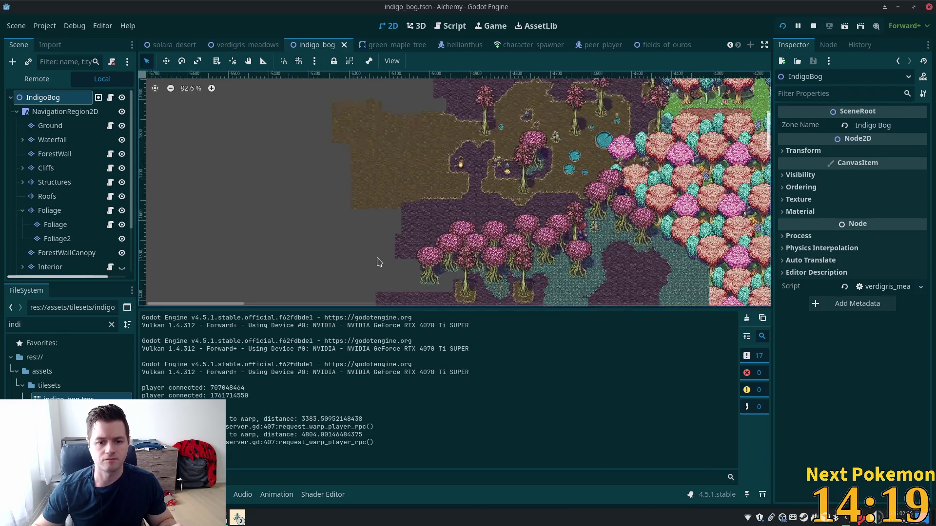
{"action": "scroll", "coordinate": [403, 248], "scroll_direction": "up", "scroll_amount": 3}
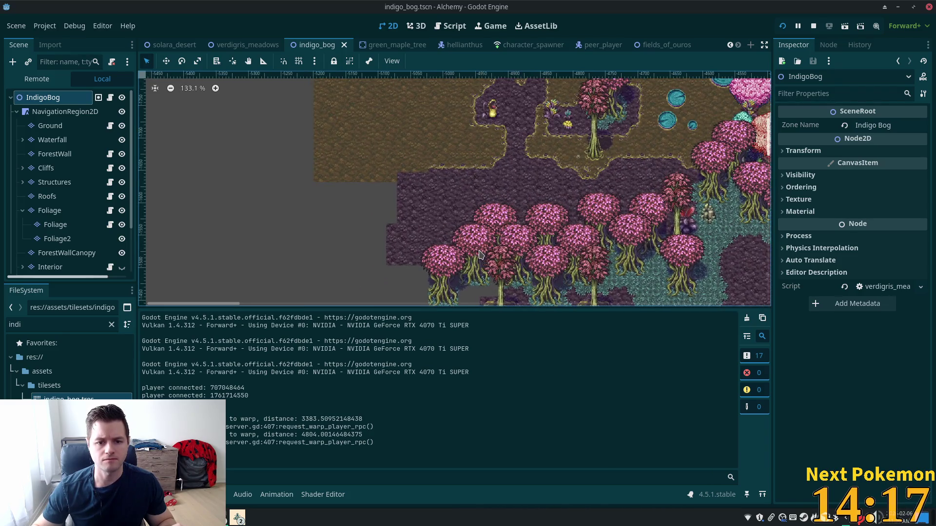
{"action": "scroll", "coordinate": [504, 249], "scroll_direction": "up", "scroll_amount": 5}
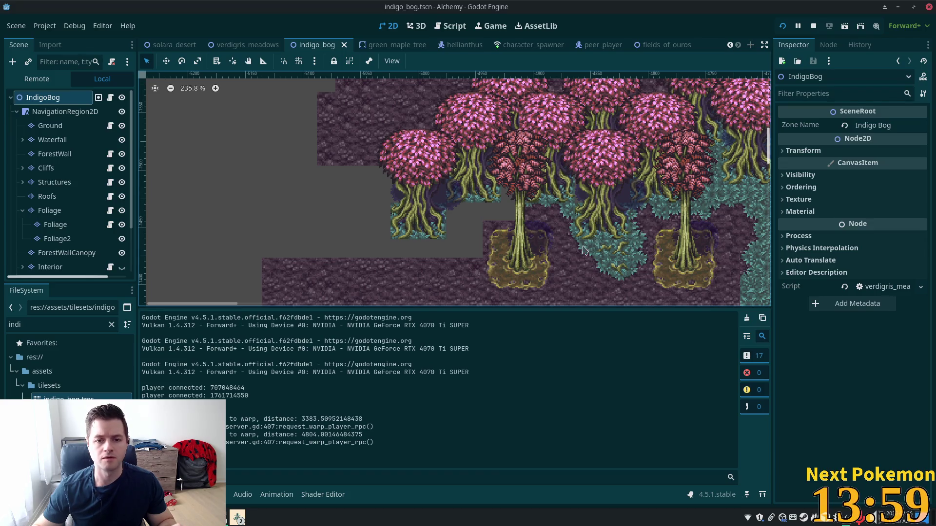
{"action": "scroll", "coordinate": [492, 244], "scroll_direction": "up", "scroll_amount": 2}
{"action": "scroll", "coordinate": [483, 236], "scroll_direction": "up", "scroll_amount": 2}
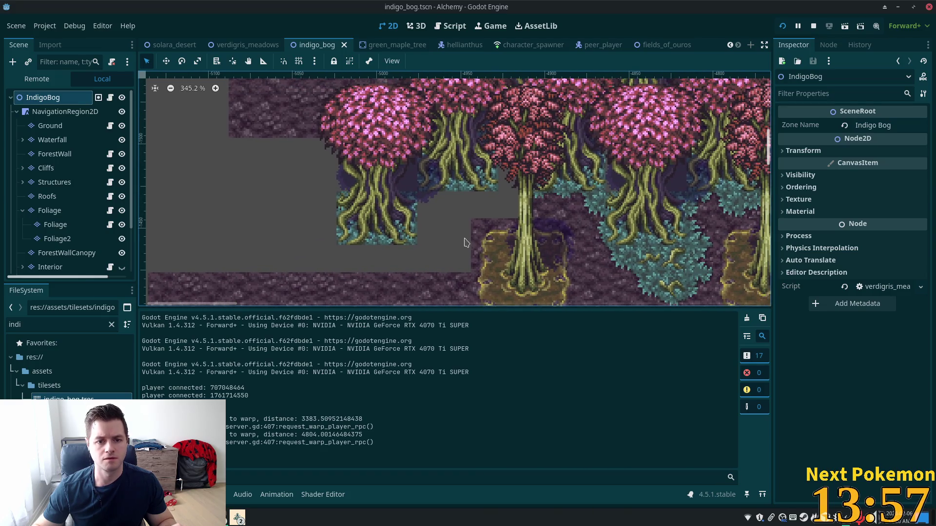
{"action": "left_click", "coordinate": [77, 125]}
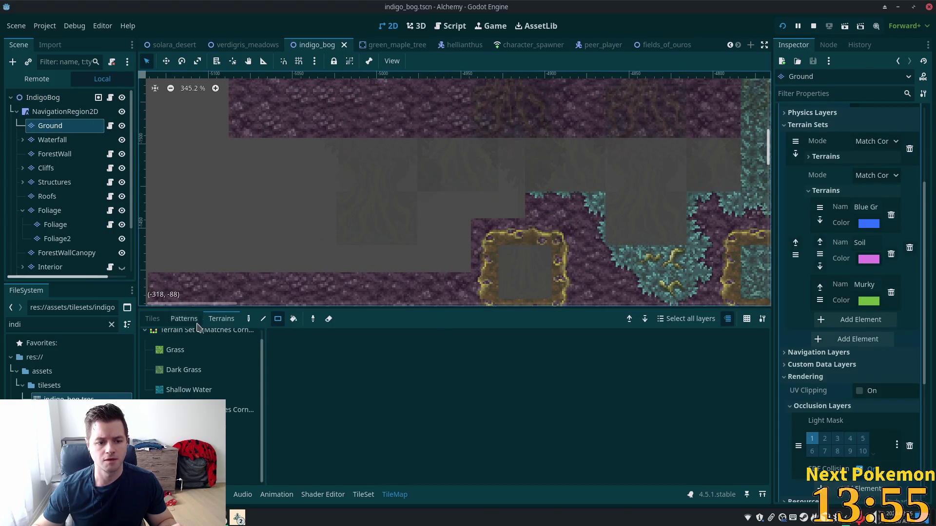
Step: Paint soil edge tiles from the atlas into the empty cells along the top edge
{"action": "left_click", "coordinate": [147, 319]}
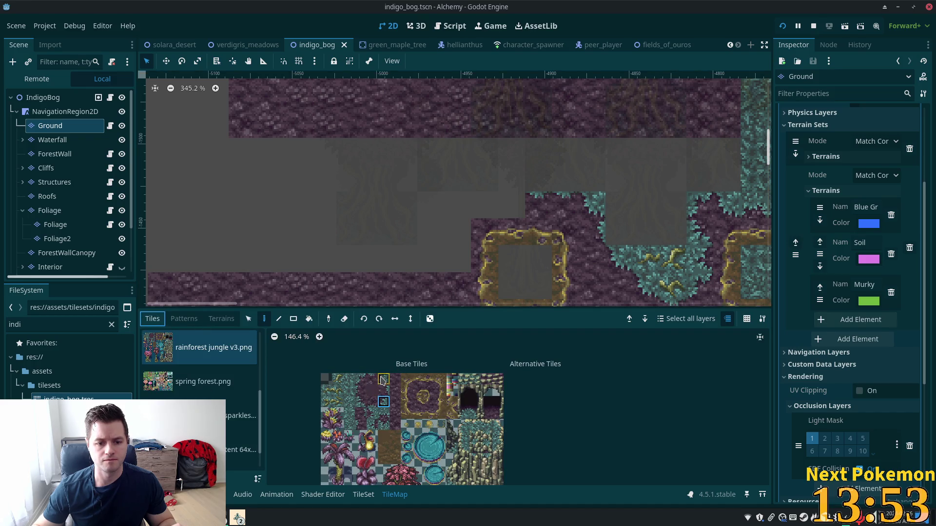
{"action": "left_click", "coordinate": [361, 379]}
{"action": "left_click", "coordinate": [429, 211]}
{"action": "left_click", "coordinate": [372, 379]}
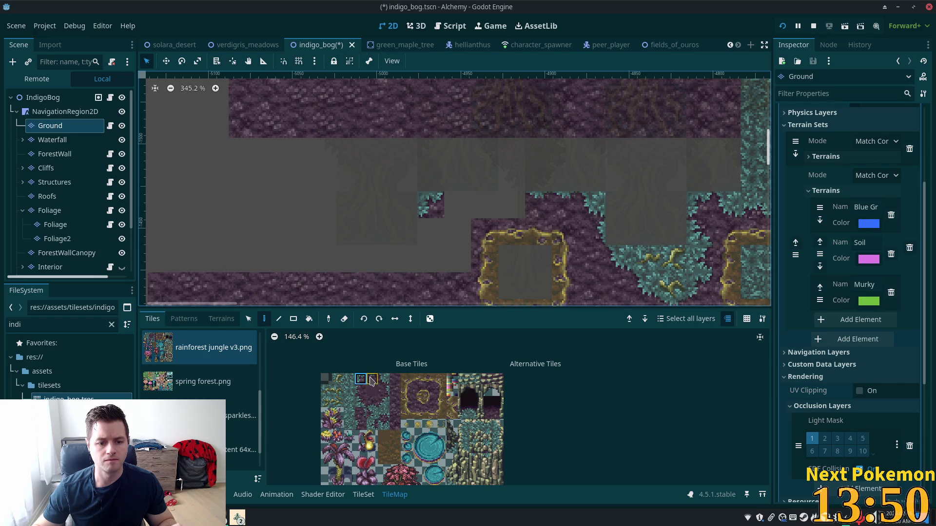
{"action": "left_click", "coordinate": [458, 205]}
{"action": "left_click", "coordinate": [478, 204]}
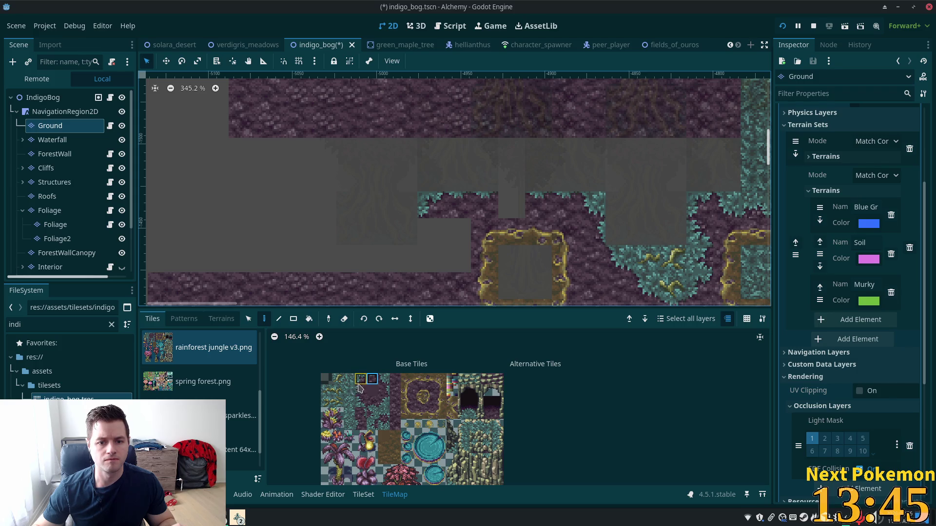
{"action": "left_click", "coordinate": [361, 385]}
{"action": "left_click", "coordinate": [518, 178]}
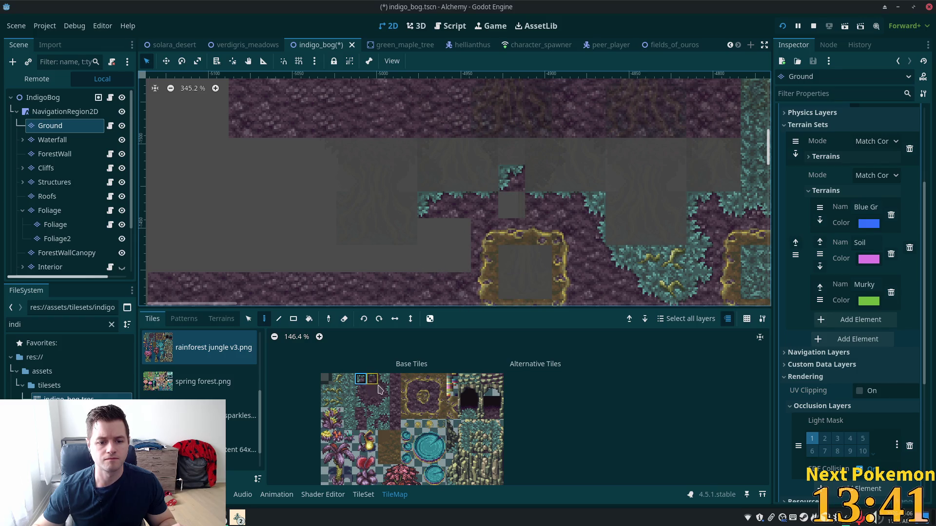
Step: Paint side and upper soil edge tiles into the cells down the western edge
{"action": "left_click", "coordinate": [392, 392]}
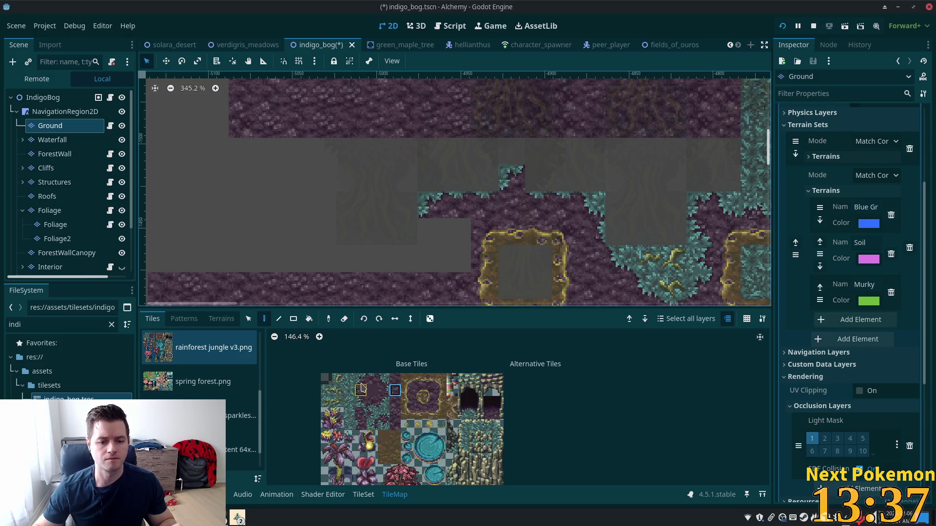
{"action": "left_click", "coordinate": [361, 390]}
{"action": "left_click", "coordinate": [430, 232]}
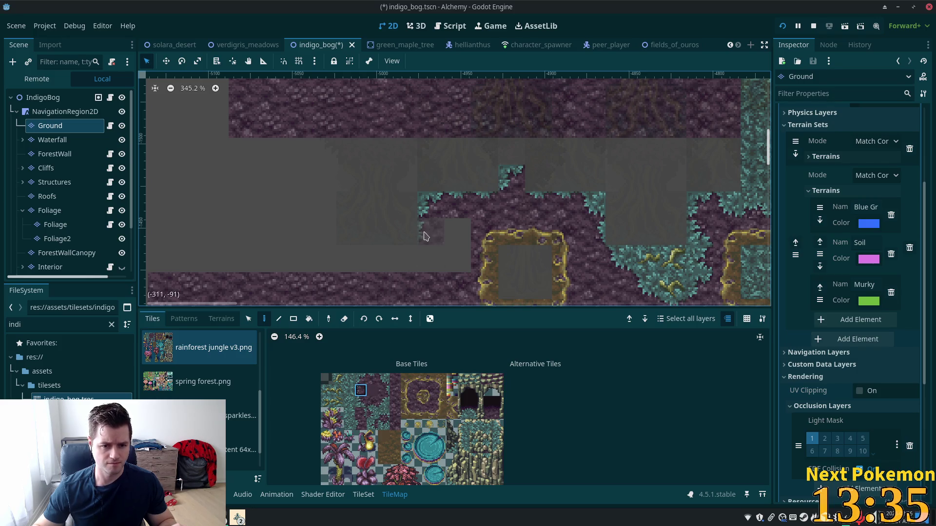
{"action": "left_click", "coordinate": [360, 379]}
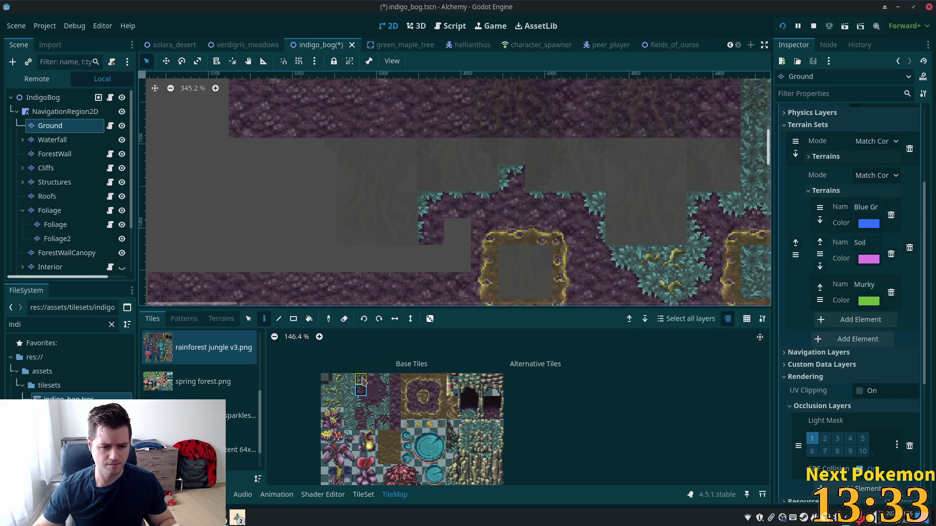
{"action": "left_click", "coordinate": [361, 390]}
{"action": "left_click", "coordinate": [430, 258]}
{"action": "left_click", "coordinate": [361, 379]}
{"action": "left_click", "coordinate": [404, 292]}
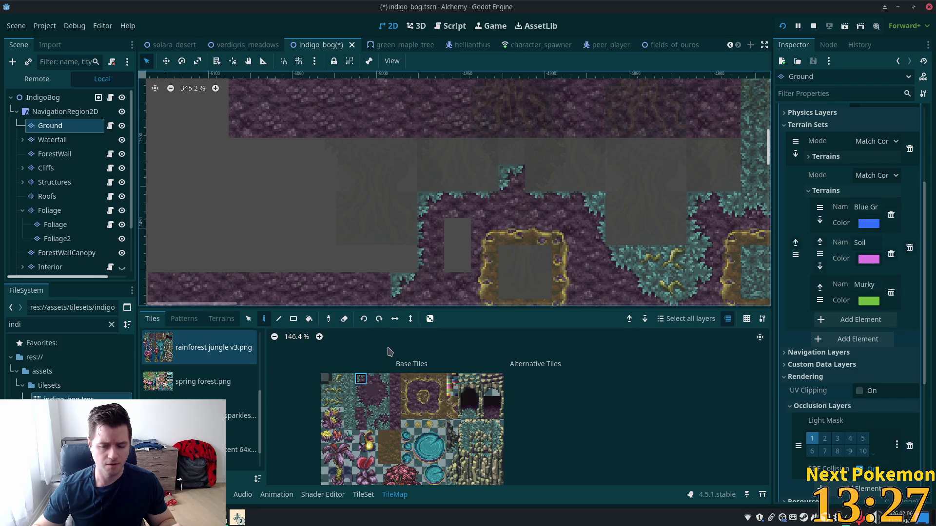
Step: Add a pair of soil edge tiles at the bottom and teal grass edge tiles at the lower left
{"action": "left_click", "coordinate": [349, 393]}
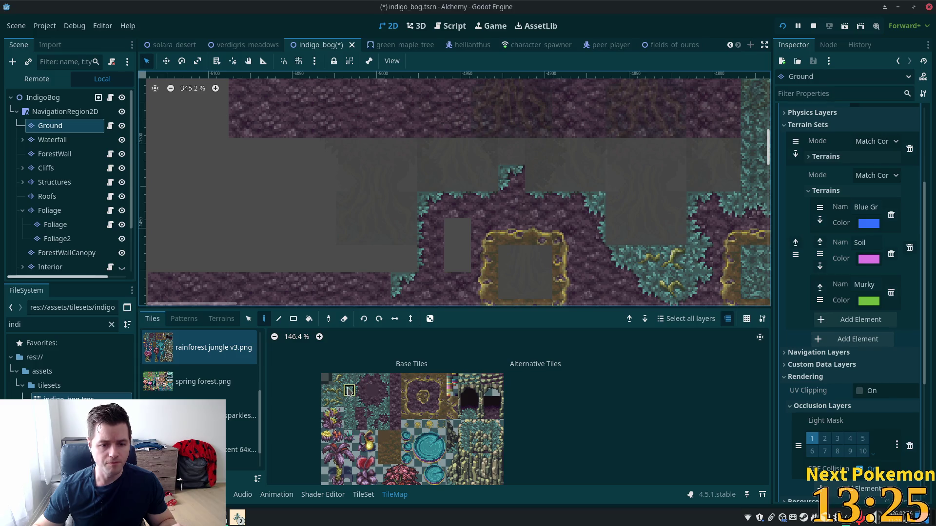
{"action": "left_click_drag", "start_coordinate": [337, 379], "coordinate": [337, 391]}
{"action": "left_click", "coordinate": [326, 391]}
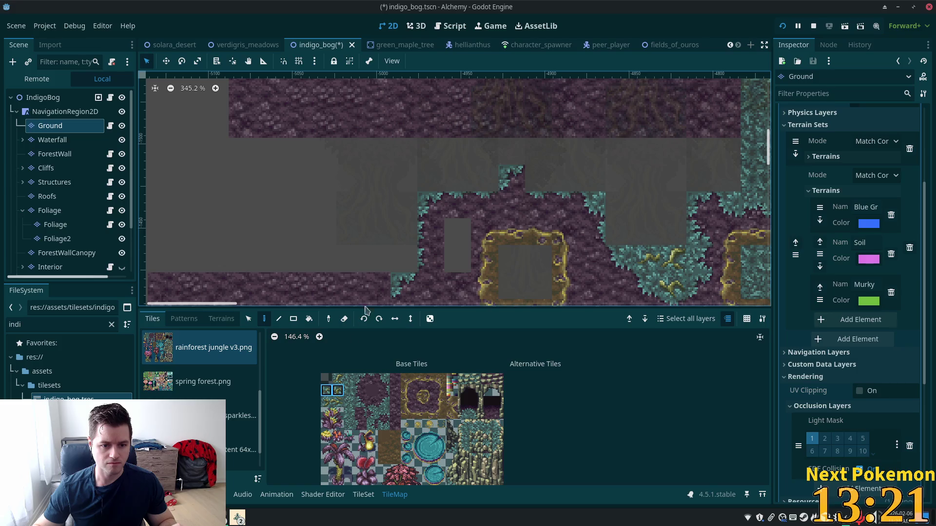
{"action": "left_click", "coordinate": [378, 258]}
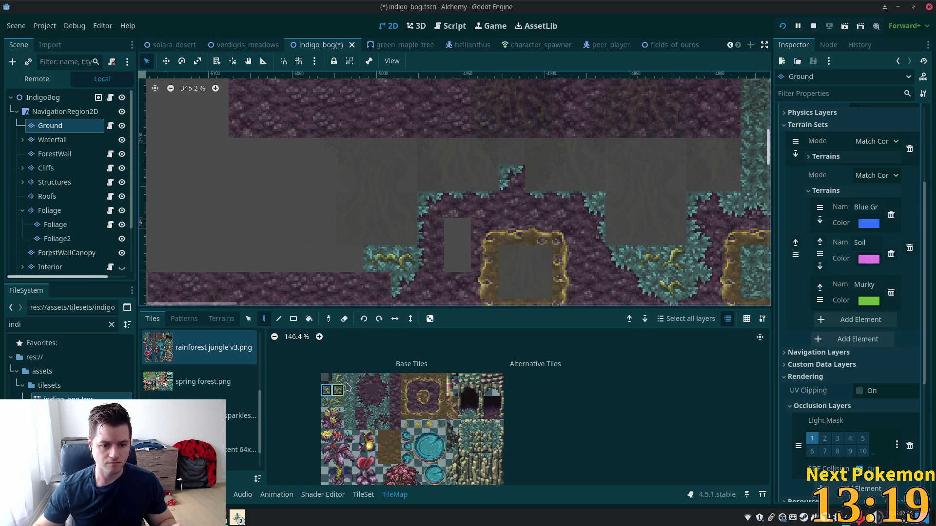
{"action": "left_click", "coordinate": [383, 413]}
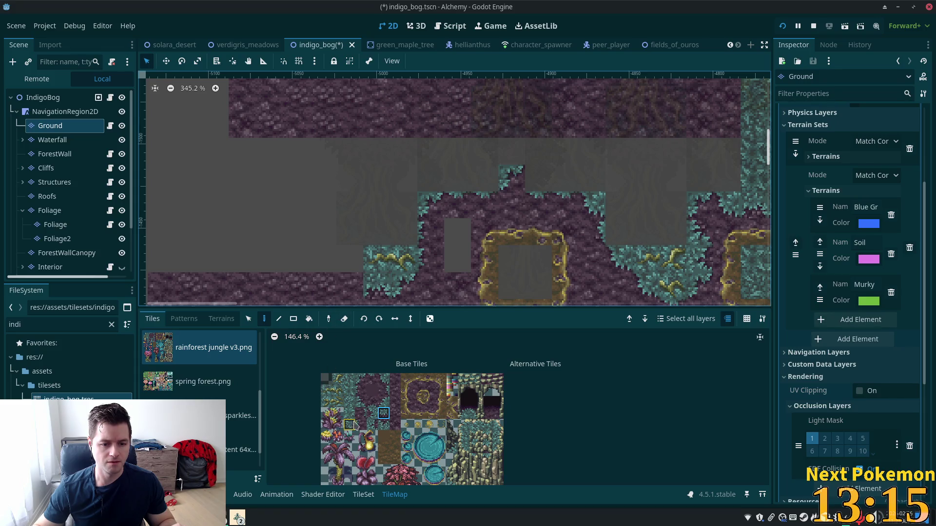
{"action": "left_click", "coordinate": [383, 380]}
{"action": "left_click", "coordinate": [358, 283]}
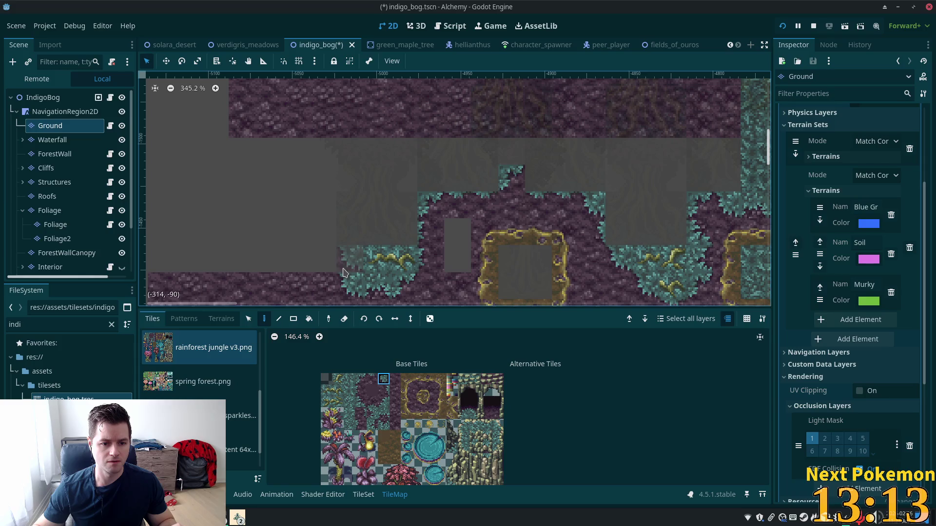
{"action": "left_click", "coordinate": [349, 390]}
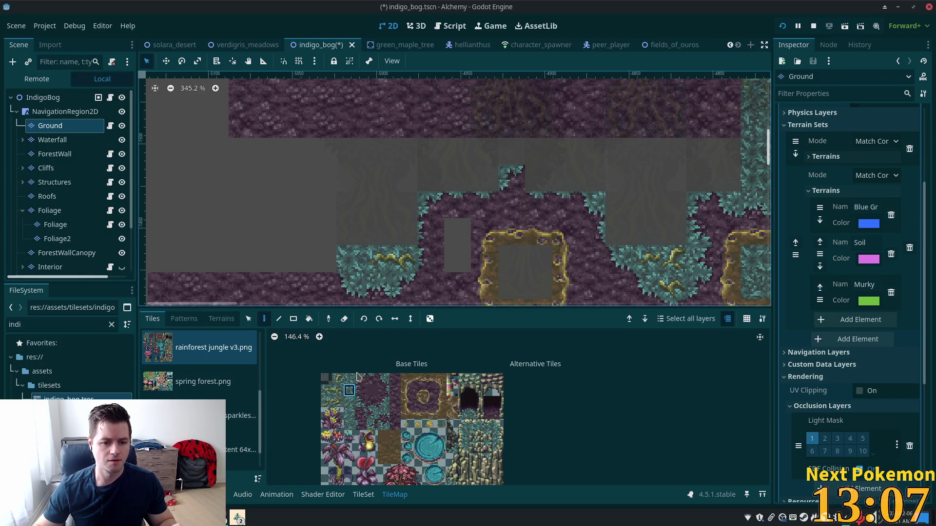
{"action": "left_click", "coordinate": [383, 379]}
{"action": "left_click", "coordinate": [323, 259]}
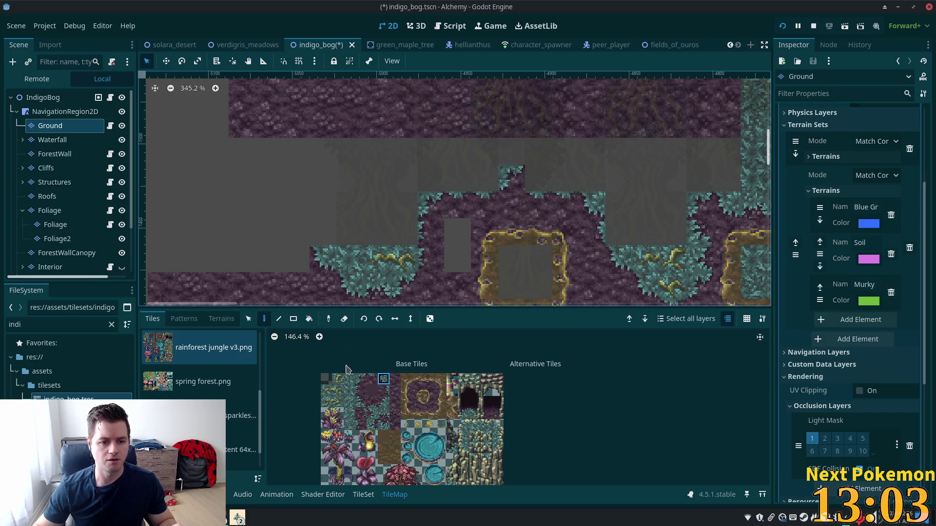
Step: Paint a corner edge tile at the soil's left edge, then view the scene with all layers
{"action": "left_click", "coordinate": [383, 390]}
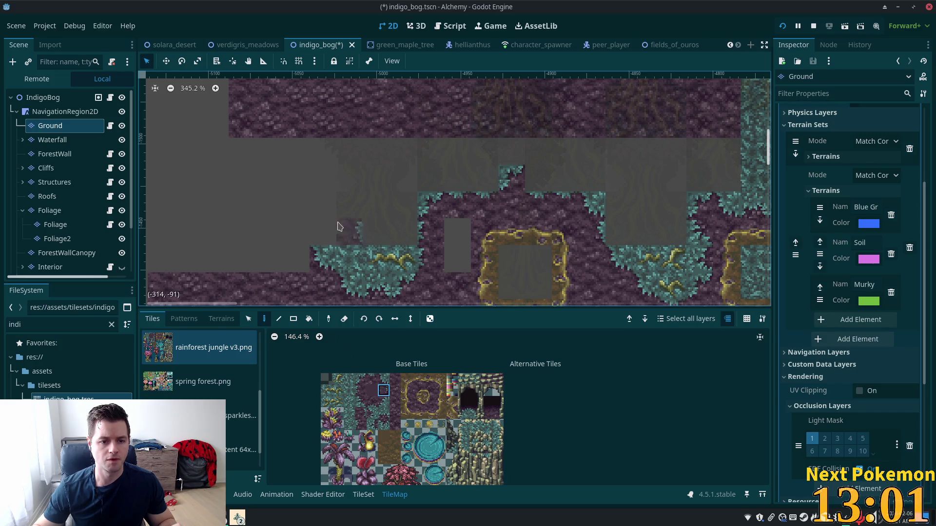
{"action": "left_click", "coordinate": [372, 414]}
{"action": "left_click", "coordinate": [319, 207]}
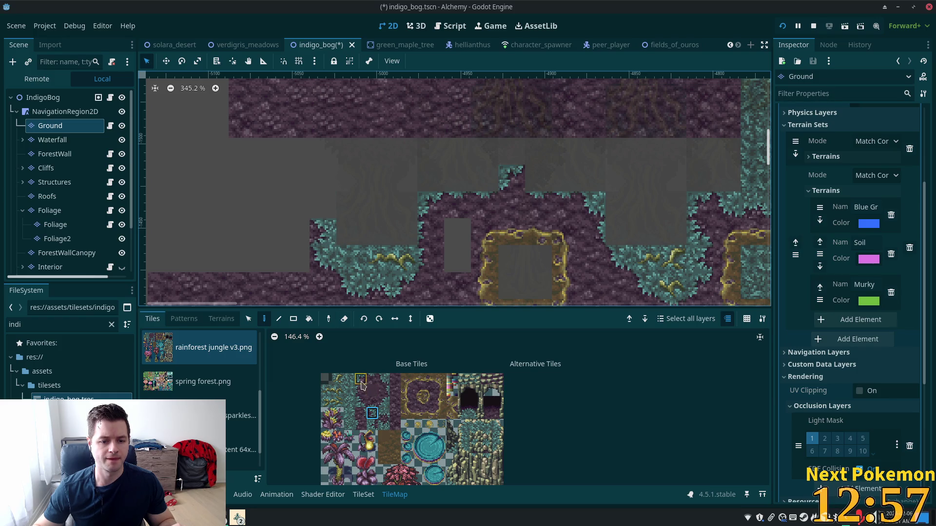
{"action": "left_click", "coordinate": [384, 401]}
{"action": "left_click", "coordinate": [323, 205]}
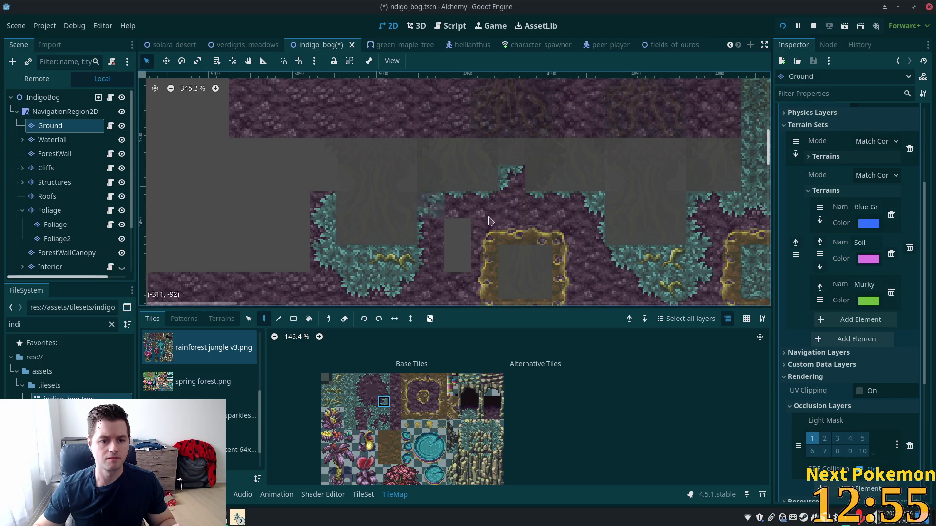
{"action": "left_click", "coordinate": [44, 98]}
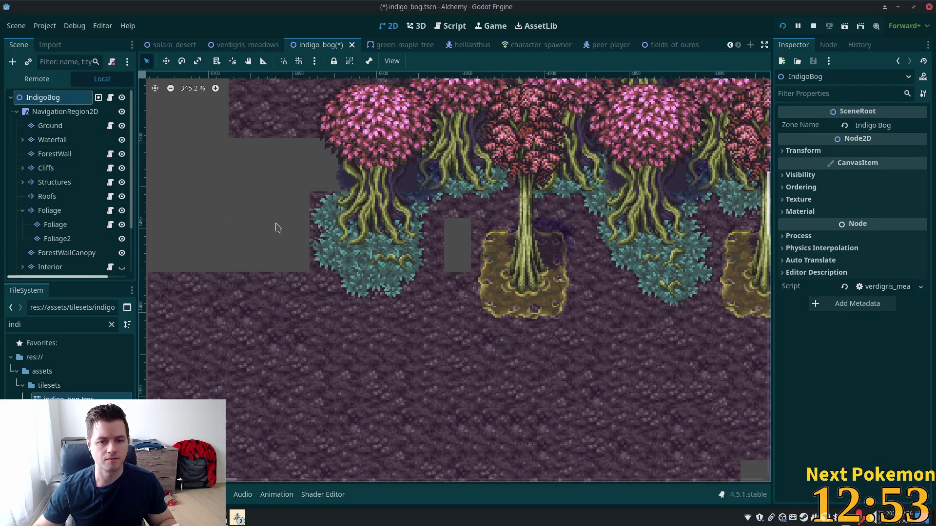
Step: On the Ground layer, choose a terrain and fill the two empty grey cells with it
{"action": "left_click", "coordinate": [39, 129]}
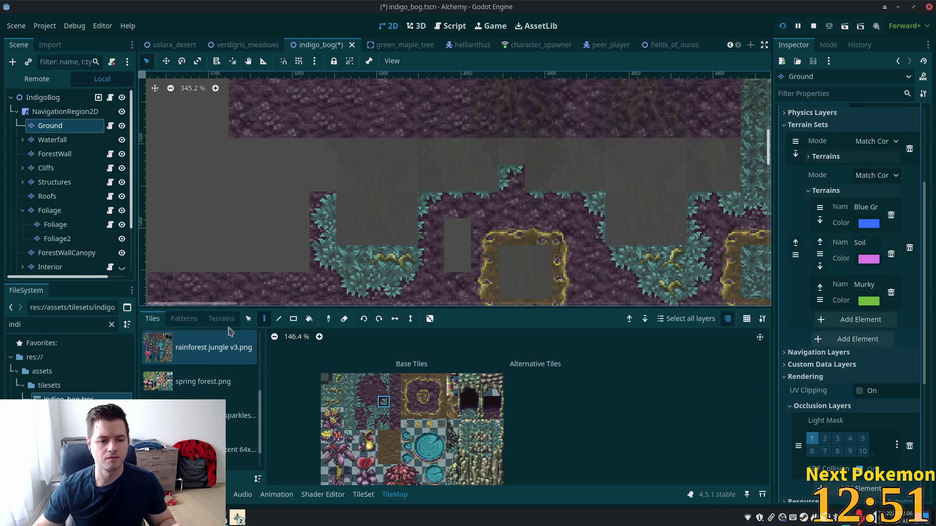
{"action": "left_click", "coordinate": [241, 450]}
{"action": "left_click", "coordinate": [449, 229]}
{"action": "left_click", "coordinate": [462, 267]}
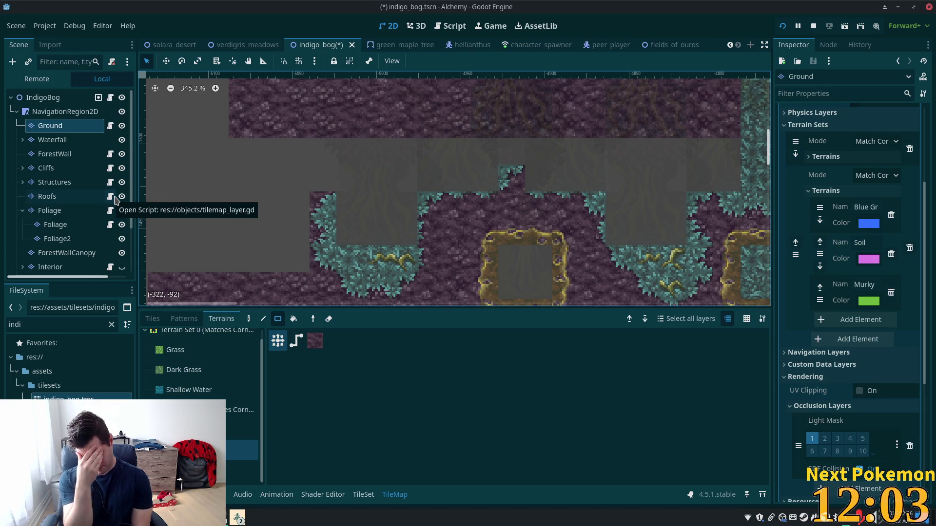
{"action": "scroll", "coordinate": [392, 205], "scroll_direction": "down", "scroll_amount": 5}
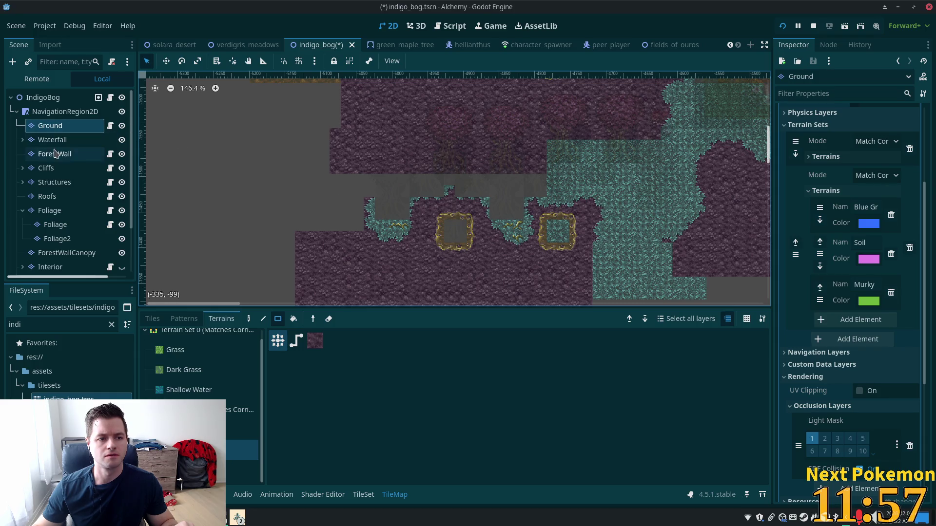
Step: On the Foliage layer, box-select the four pink trees and copy them
{"action": "left_click", "coordinate": [64, 210]}
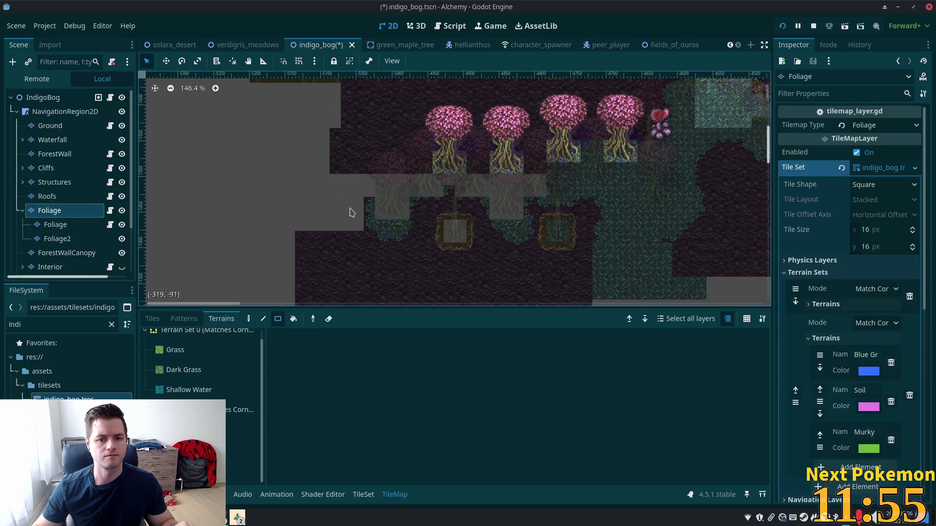
{"action": "scroll", "coordinate": [349, 211], "scroll_direction": "down", "scroll_amount": 2}
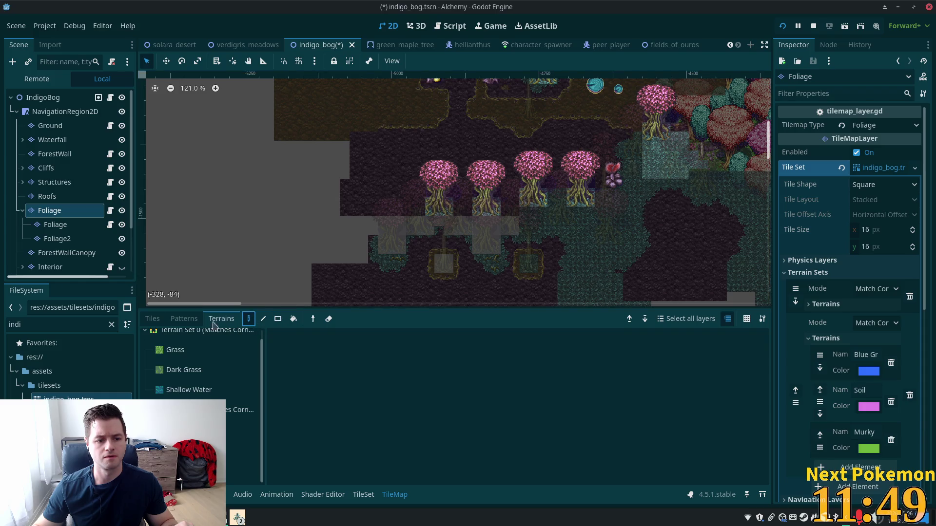
{"action": "left_click", "coordinate": [155, 321]}
{"action": "left_click", "coordinate": [248, 319]}
{"action": "left_click_drag", "start_coordinate": [387, 141], "coordinate": [592, 257]}
{"action": "left_click_drag", "start_coordinate": [599, 256], "coordinate": [599, 257]}
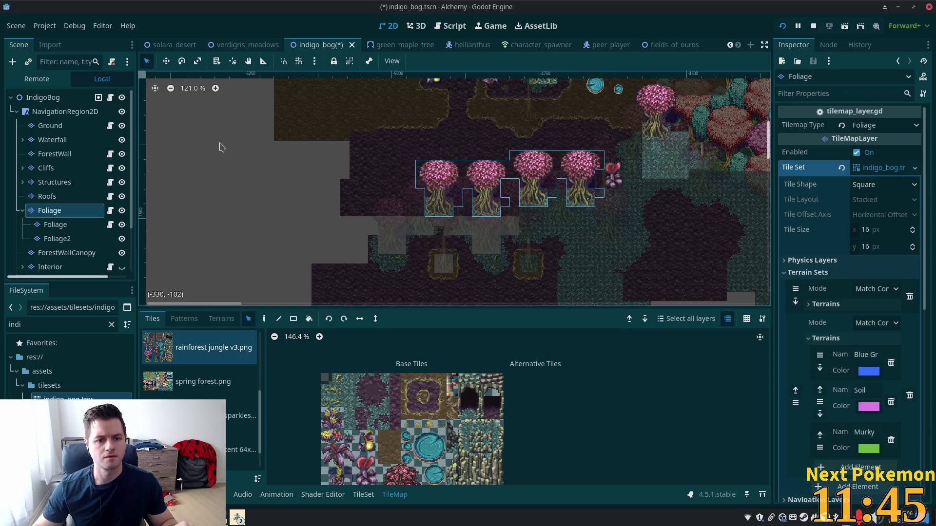
{"action": "key", "text": "ctrl+v"}
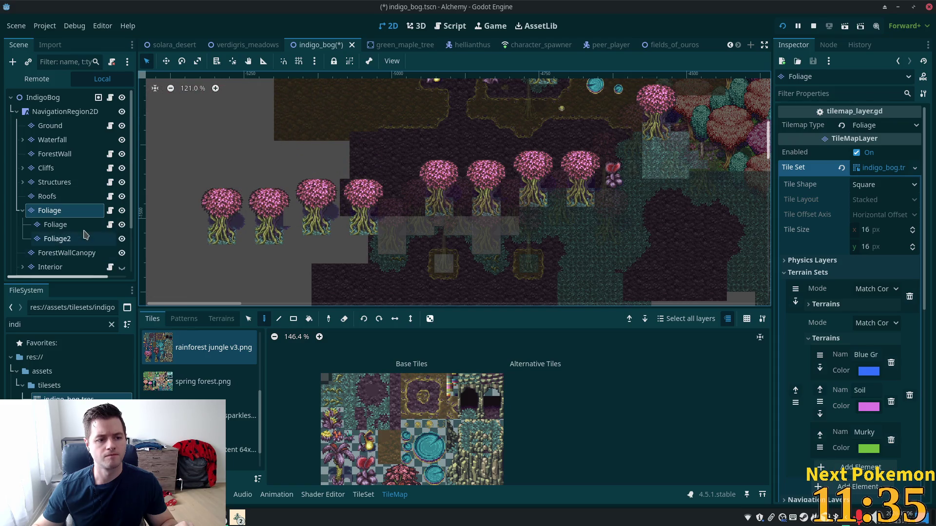
Step: On the child Foliage layer, select the four trees and place a copy to their left
{"action": "left_click", "coordinate": [55, 224]}
{"action": "left_click", "coordinate": [248, 318]}
{"action": "mouse_move", "coordinate": [351, 123]}
{"action": "left_mouse_down"}
{"action": "mouse_move", "coordinate": [541, 308]}
{"action": "mouse_move", "coordinate": [592, 310]}
{"action": "left_mouse_up"}
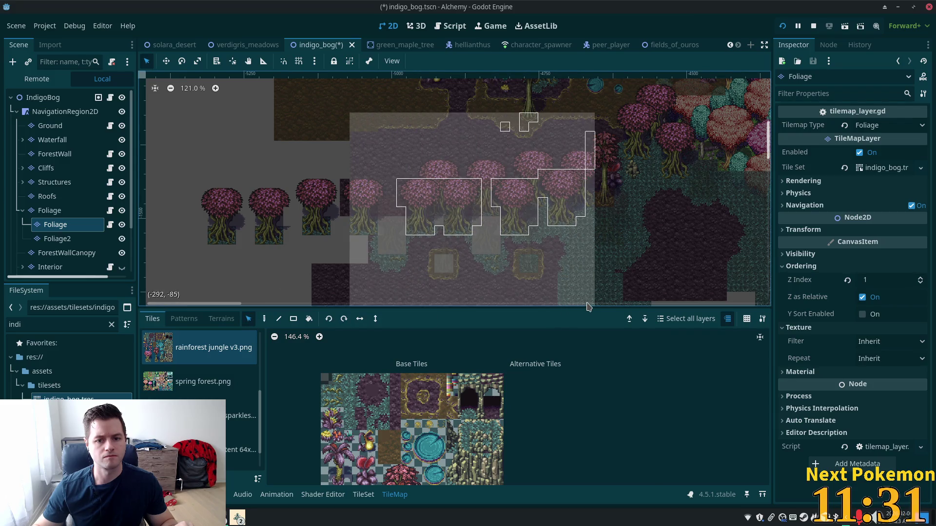
{"action": "mouse_move", "coordinate": [382, 143]}
{"action": "left_mouse_down"}
{"action": "mouse_move", "coordinate": [568, 233]}
{"action": "mouse_move", "coordinate": [596, 266]}
{"action": "mouse_move", "coordinate": [580, 258]}
{"action": "left_mouse_up"}
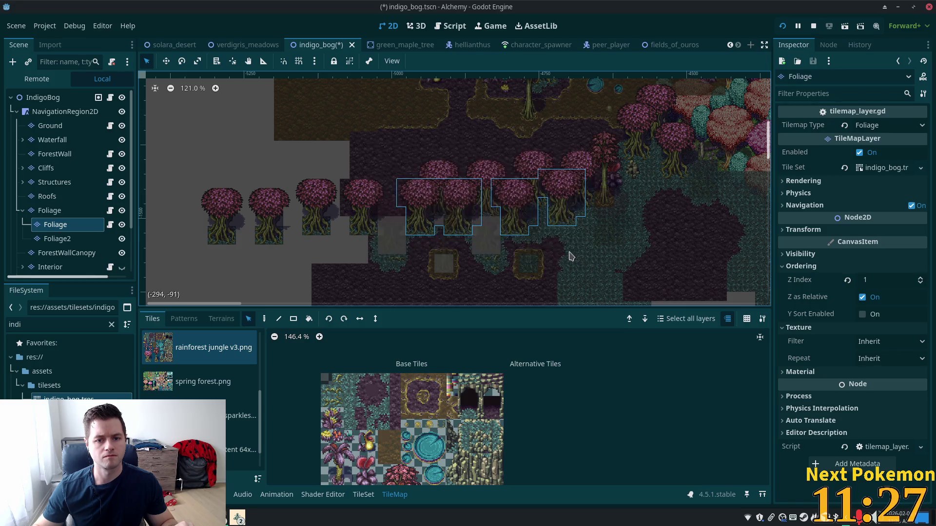
{"action": "left_click", "coordinate": [264, 318]}
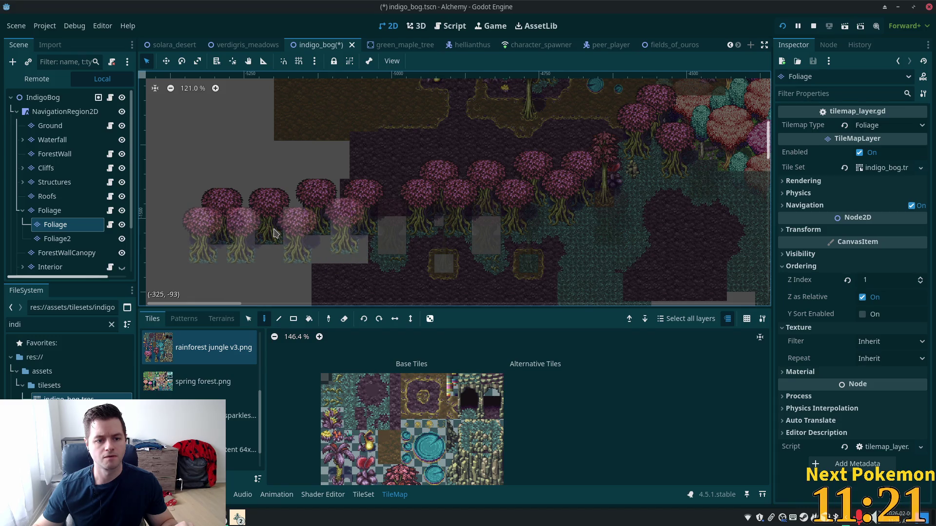
{"action": "left_click", "coordinate": [274, 234]}
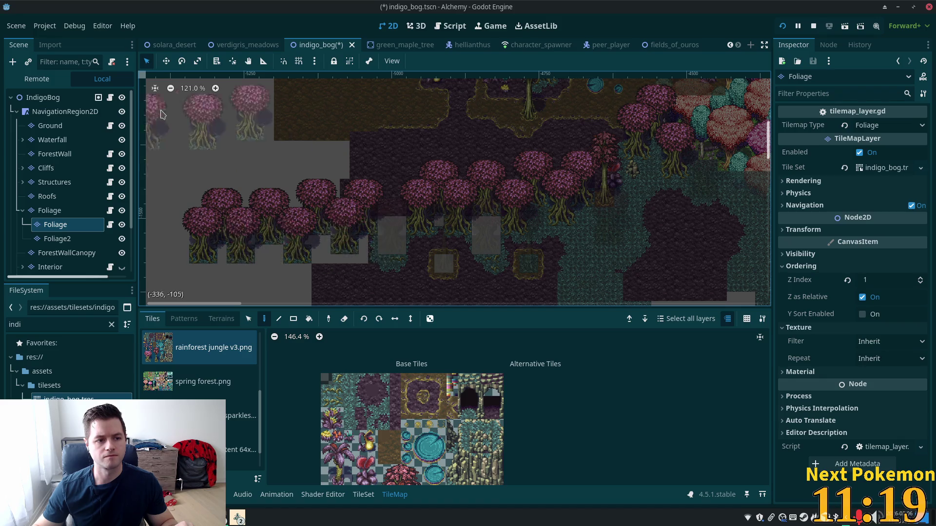
{"action": "left_click", "coordinate": [57, 126]}
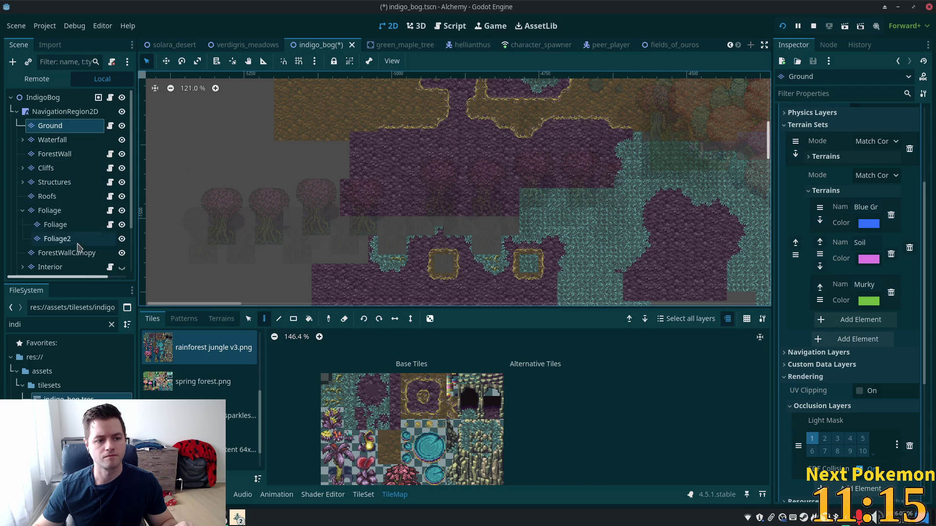
Step: Stamp copies of the Foliage2 tree tiles into the left-hand grove
{"action": "left_click", "coordinate": [115, 238]}
{"action": "left_click", "coordinate": [248, 319]}
{"action": "mouse_move", "coordinate": [191, 122]}
{"action": "left_mouse_down"}
{"action": "mouse_move", "coordinate": [554, 321]}
{"action": "mouse_move", "coordinate": [576, 320]}
{"action": "left_mouse_up"}
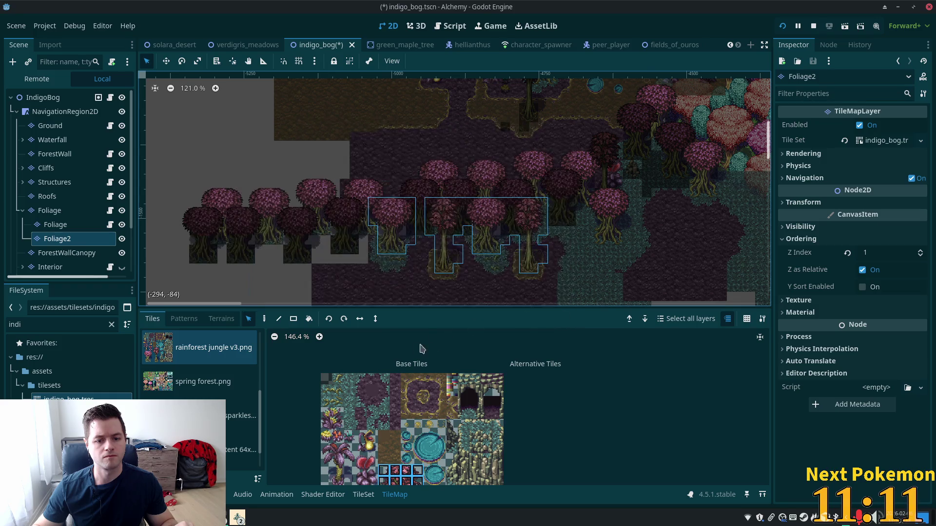
{"action": "left_click", "coordinate": [264, 319]}
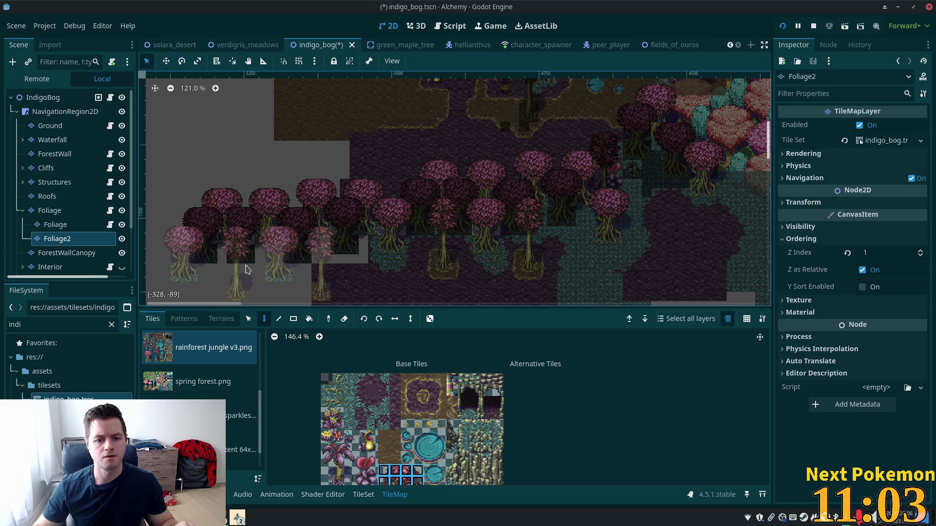
{"action": "left_click", "coordinate": [246, 269]}
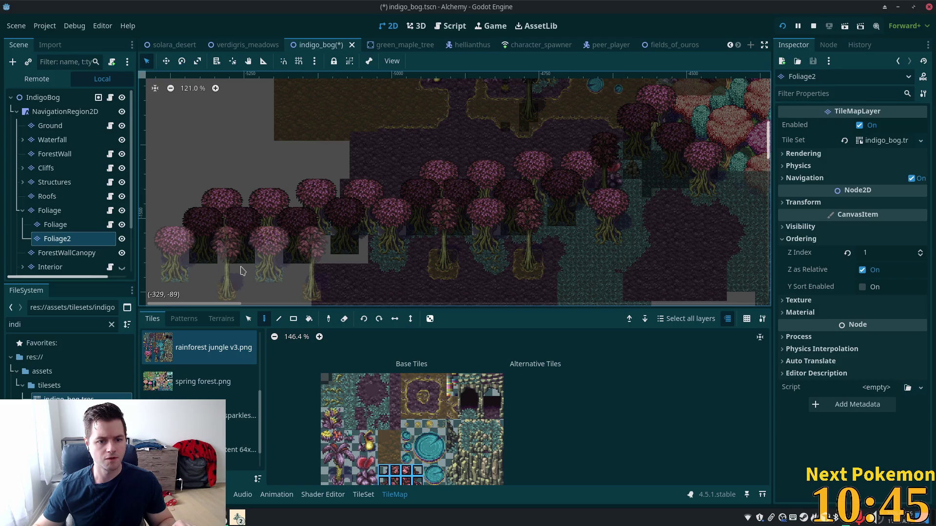
{"action": "left_click", "coordinate": [241, 271]}
{"action": "mouse_move", "coordinate": [309, 140]}
{"action": "left_mouse_down"}
{"action": "mouse_move", "coordinate": [346, 106]}
{"action": "mouse_move", "coordinate": [361, 146]}
{"action": "left_mouse_up"}
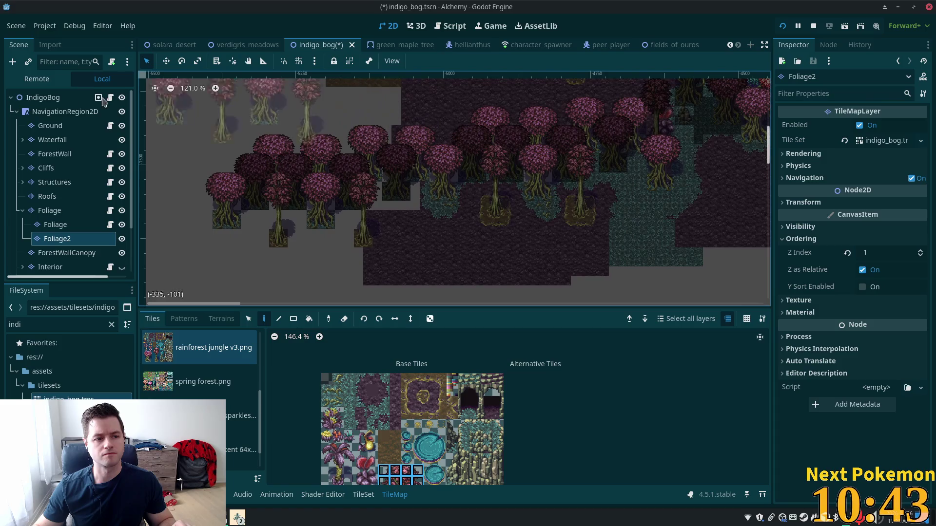
Step: On the Ground layer, box-select the soil tiles under the original trees
{"action": "left_click", "coordinate": [49, 126]}
{"action": "left_click", "coordinate": [248, 319]}
{"action": "mouse_move", "coordinate": [344, 135]}
{"action": "left_mouse_down"}
{"action": "mouse_move", "coordinate": [536, 277]}
{"action": "mouse_move", "coordinate": [640, 294]}
{"action": "mouse_move", "coordinate": [631, 294]}
{"action": "left_mouse_up"}
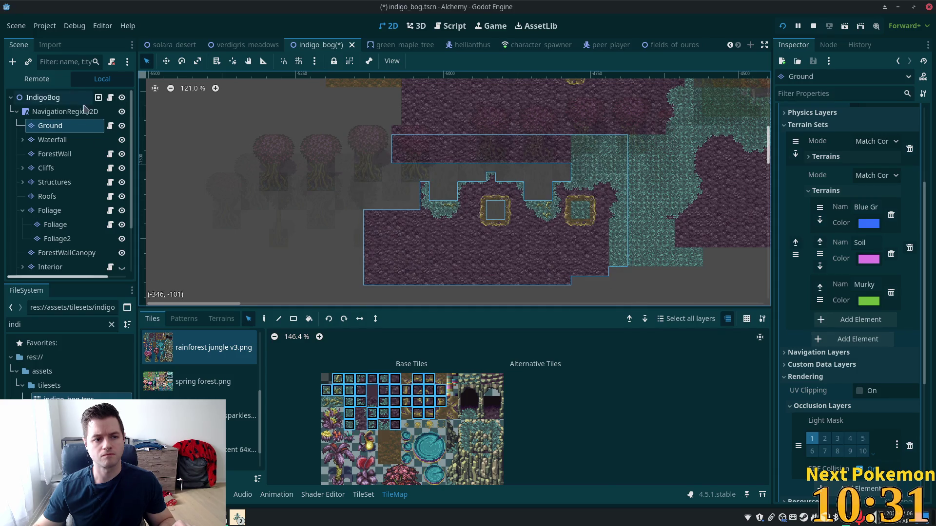
Step: Paste the copied Ground tiles under the new grove and pan over it with all layers shown
{"action": "key", "text": "d"}
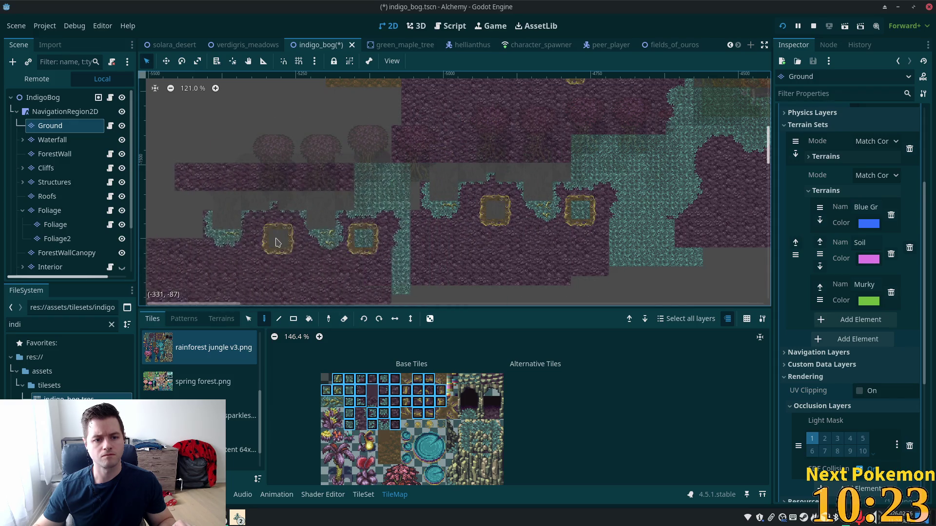
{"action": "left_click", "coordinate": [73, 102]}
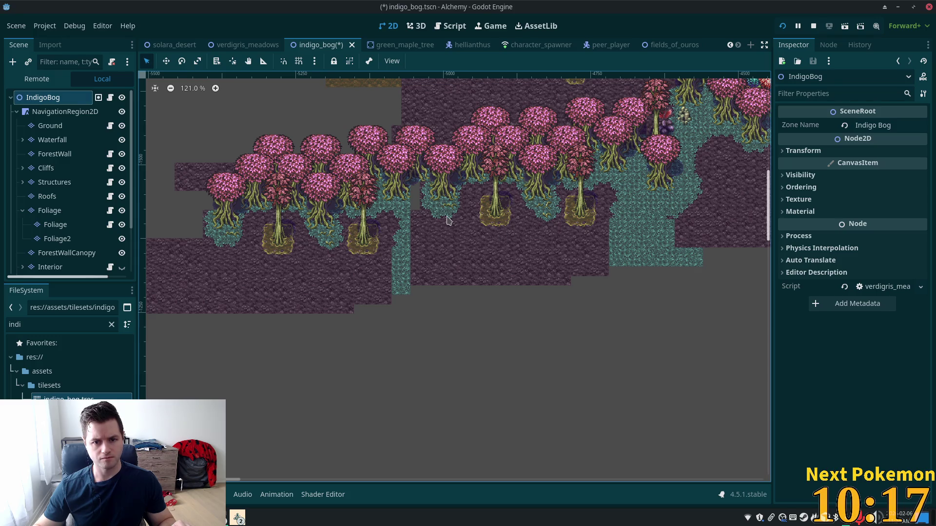
{"action": "left_click_drag", "start_coordinate": [448, 222], "coordinate": [460, 286]}
{"action": "mouse_move", "coordinate": [494, 259]}
{"action": "left_mouse_down"}
{"action": "mouse_move", "coordinate": [441, 385]}
{"action": "mouse_move", "coordinate": [431, 457]}
{"action": "left_mouse_up"}
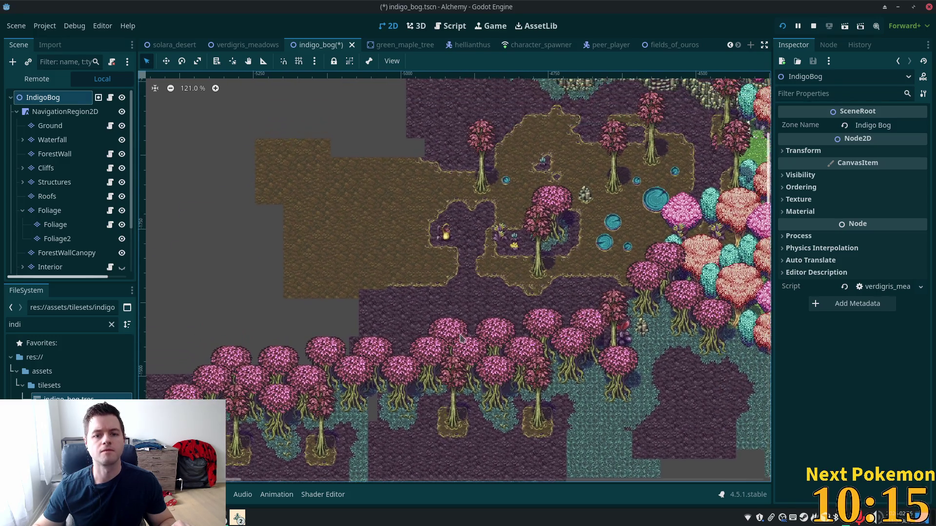
{"action": "scroll", "coordinate": [458, 305], "scroll_direction": "down", "scroll_amount": 7}
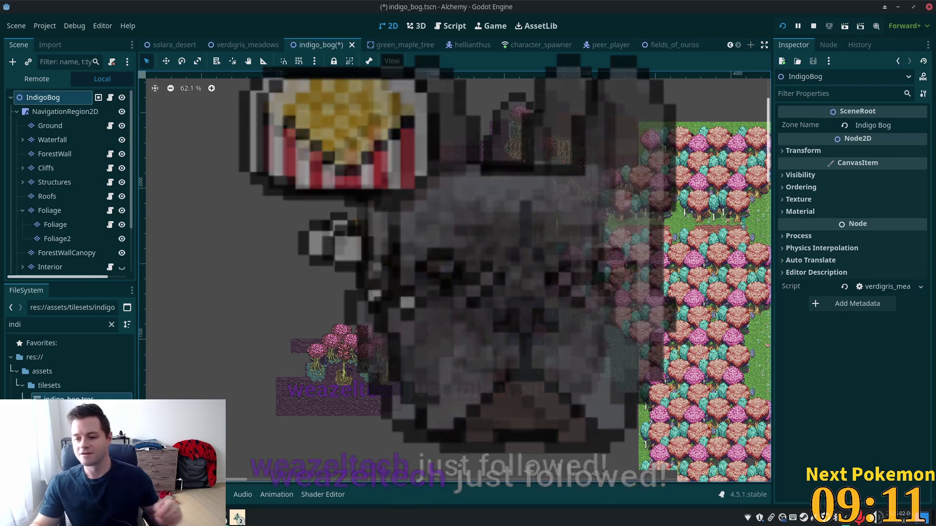
{"action": "scroll", "coordinate": [432, 446], "scroll_direction": "up", "scroll_amount": 6}
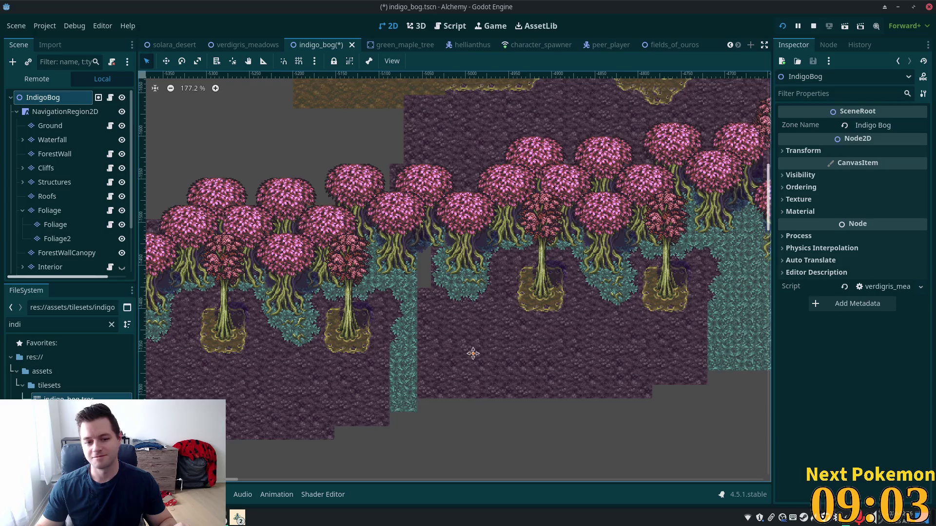
Step: On the Ground layer, rectangle-paint soil terrain over the teal strip
{"action": "left_click_drag", "start_coordinate": [466, 359], "coordinate": [522, 318]}
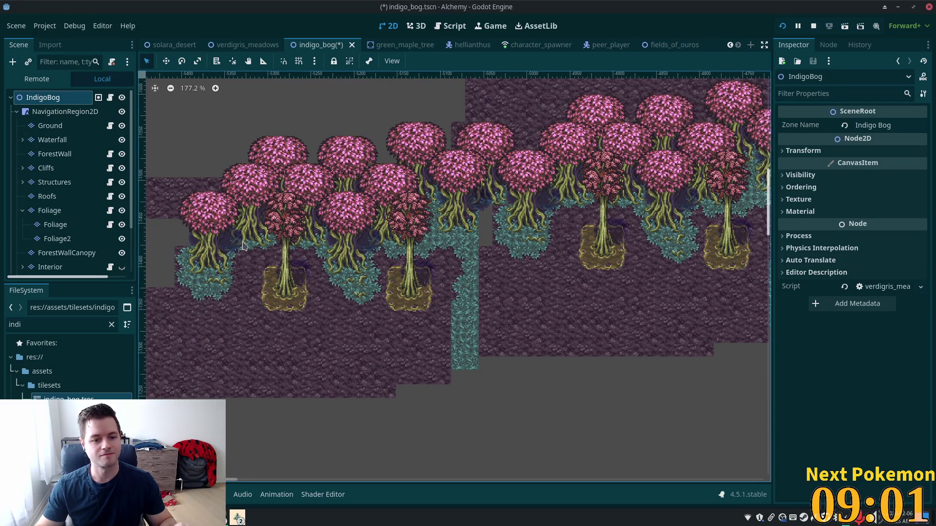
{"action": "left_click", "coordinate": [55, 129]}
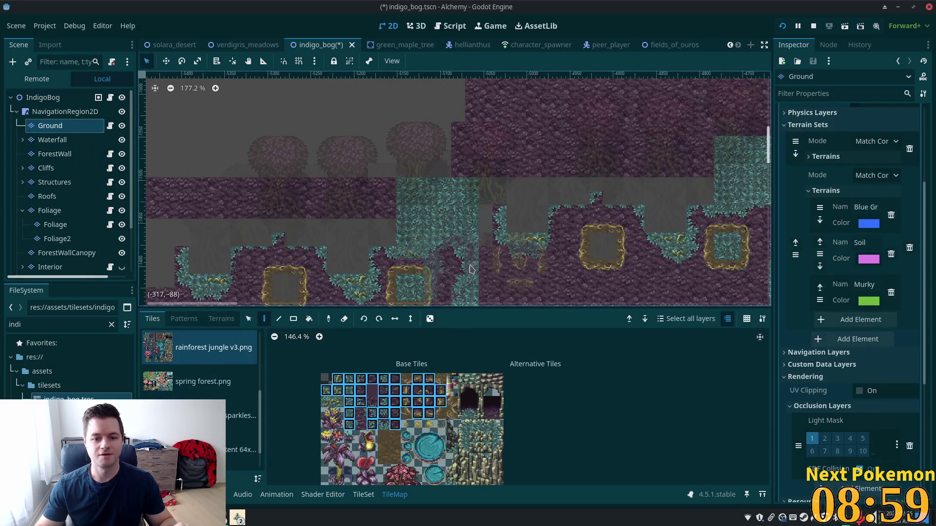
{"action": "scroll", "coordinate": [470, 196], "scroll_direction": "down", "scroll_amount": 5}
{"action": "left_click", "coordinate": [223, 319]}
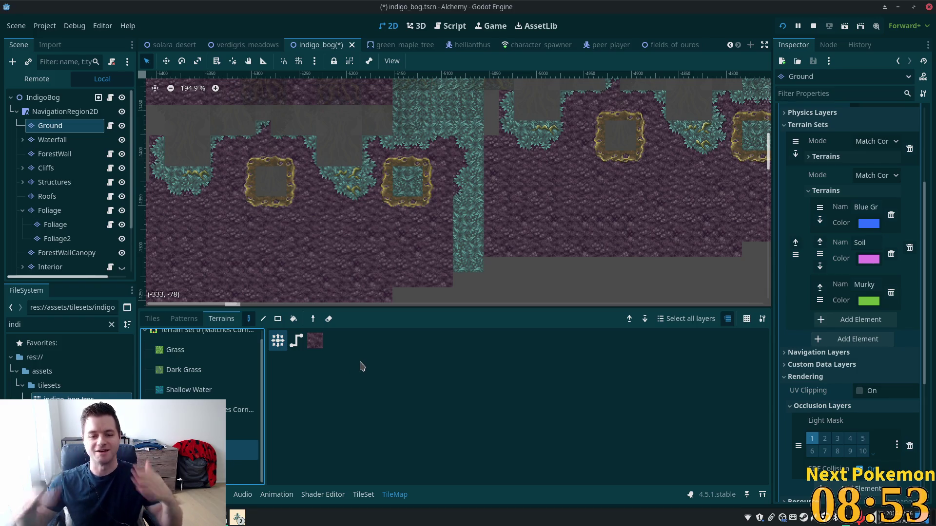
{"action": "scroll", "coordinate": [536, 207], "scroll_direction": "up", "scroll_amount": 1}
{"action": "left_click", "coordinate": [278, 319]}
{"action": "left_click_drag", "start_coordinate": [441, 144], "coordinate": [528, 292]}
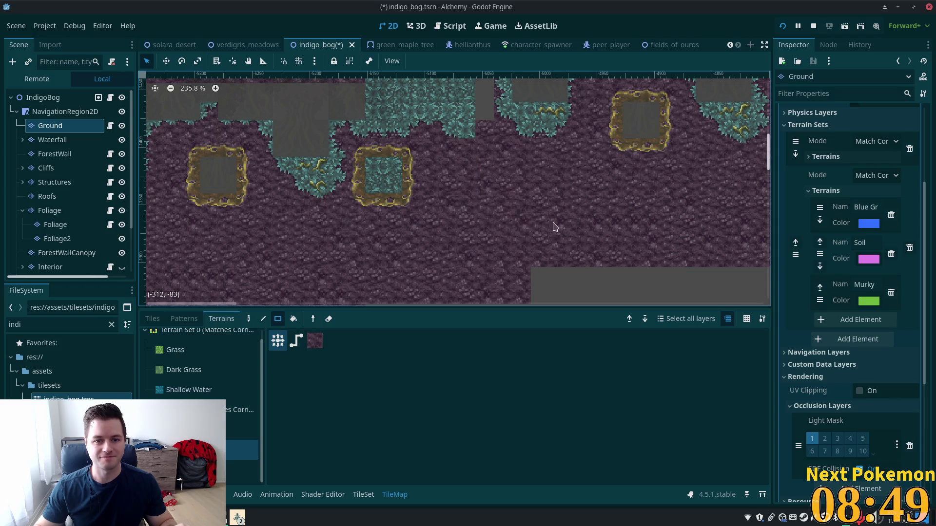
{"action": "scroll", "coordinate": [530, 207], "scroll_direction": "up", "scroll_amount": 2}
{"action": "scroll", "coordinate": [530, 208], "scroll_direction": "up", "scroll_amount": 4}
{"action": "scroll", "coordinate": [501, 183], "scroll_direction": "down", "scroll_amount": 1}
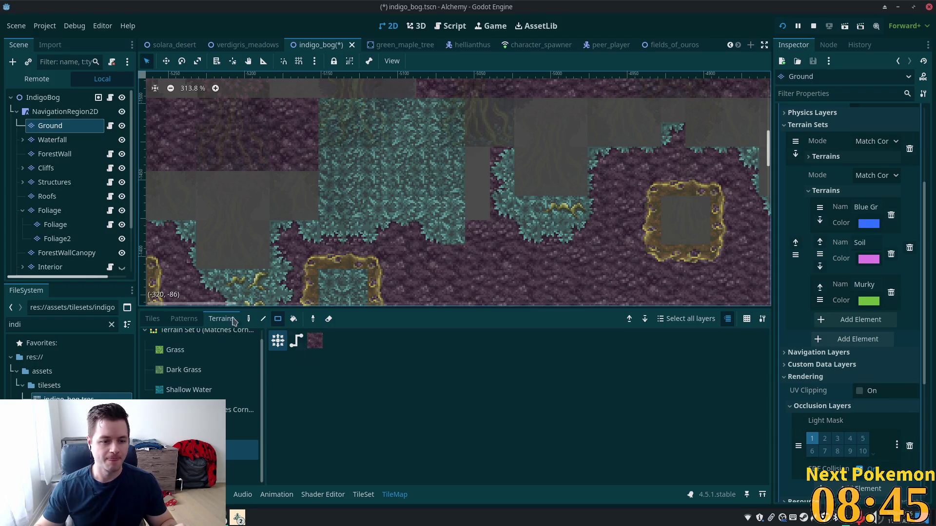
Step: Pick a single tile and a two-tile piece from the atlas, then select IndigoBog and return to the game
{"action": "left_click", "coordinate": [152, 319]}
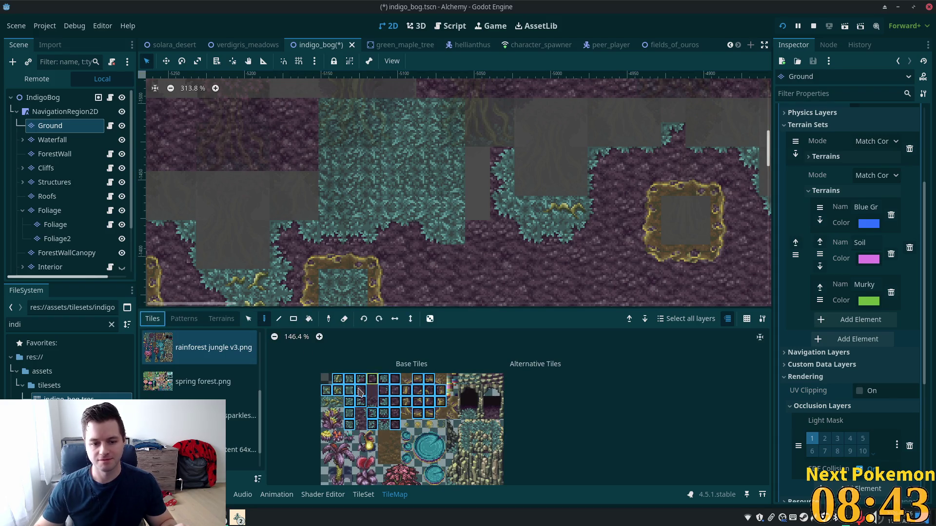
{"action": "left_click", "coordinate": [361, 379]}
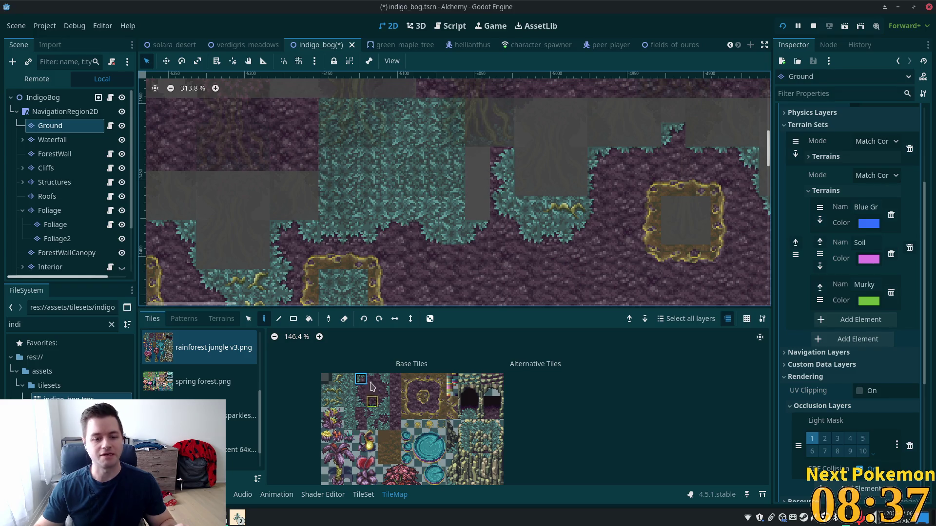
{"action": "left_click", "coordinate": [339, 394]}
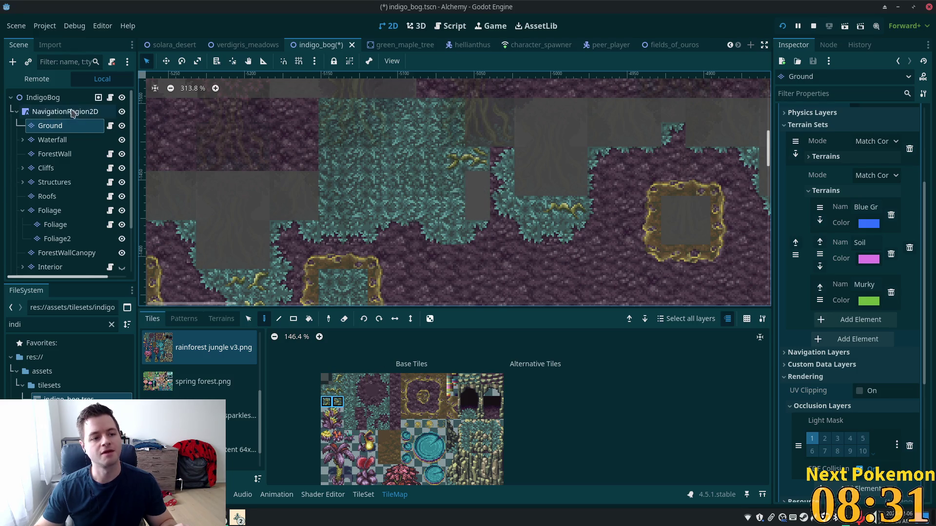
{"action": "left_click", "coordinate": [43, 98]}
{"action": "mouse_move", "coordinate": [237, 517]}
{"action": "left_click", "coordinate": [273, 497]}
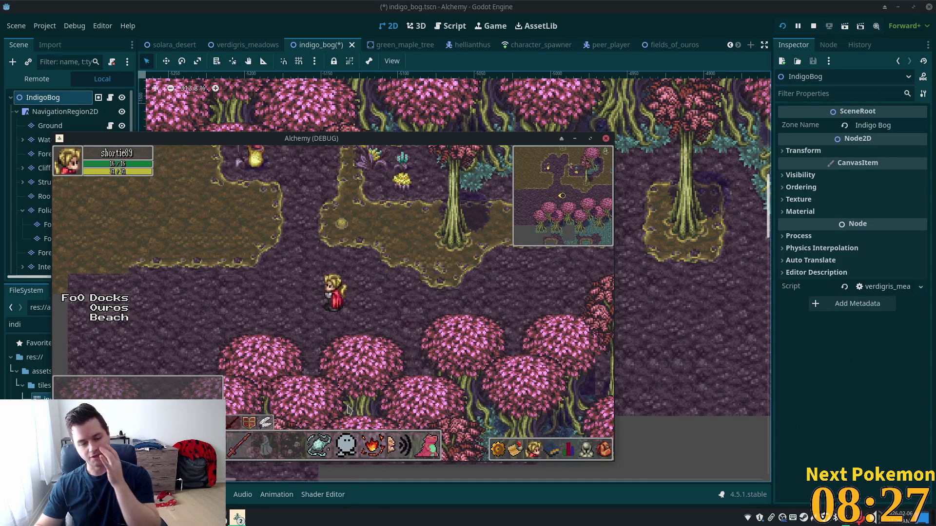
Step: Walk the character around the bog, onto the lily pad and into the darker area
{"action": "key", "text": "Left"}
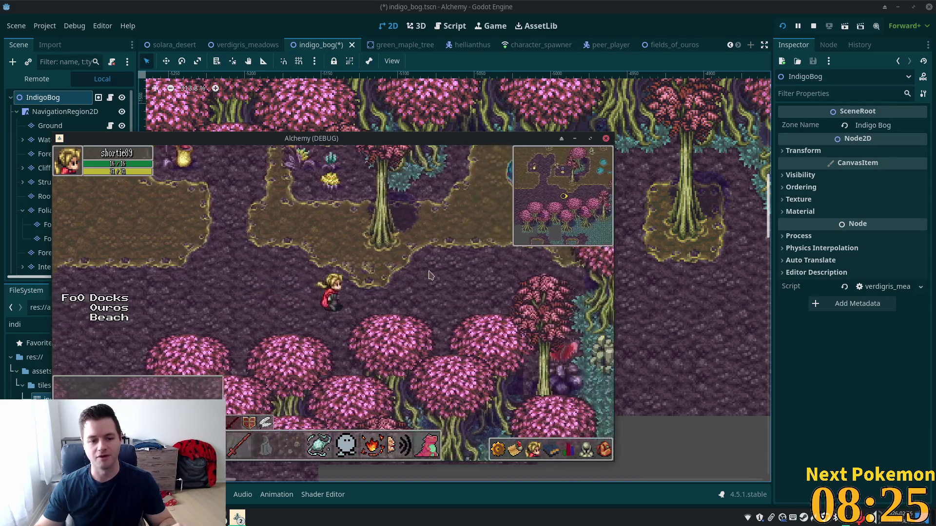
{"action": "key", "text": "Up"}
{"action": "key", "text": "Right"}
{"action": "key", "text": "Right"}
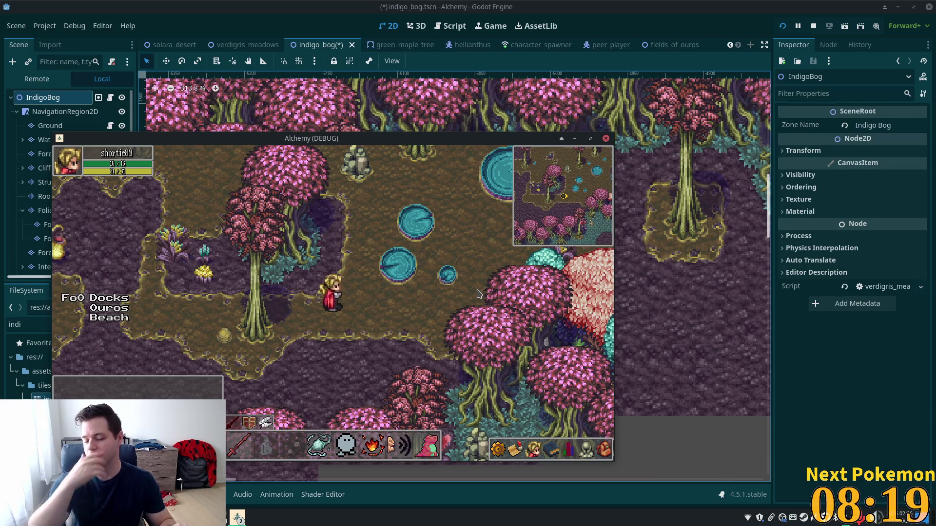
{"action": "key", "text": "Up"}
{"action": "key", "text": "Right"}
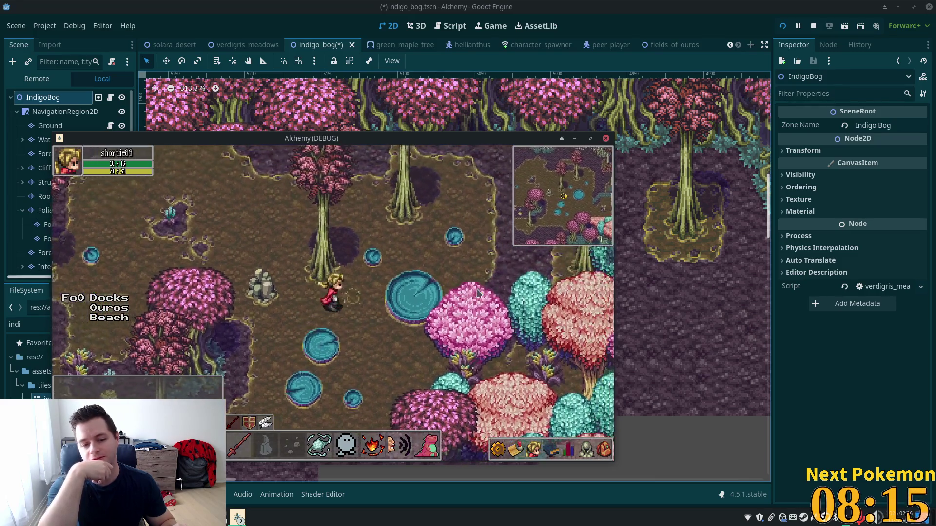
{"action": "key", "text": "Right"}
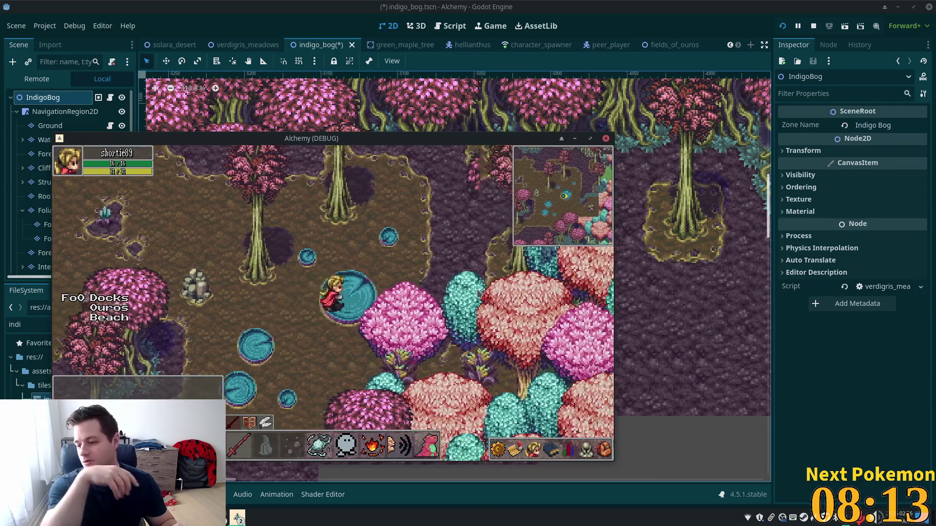
{"action": "key", "text": "Up"}
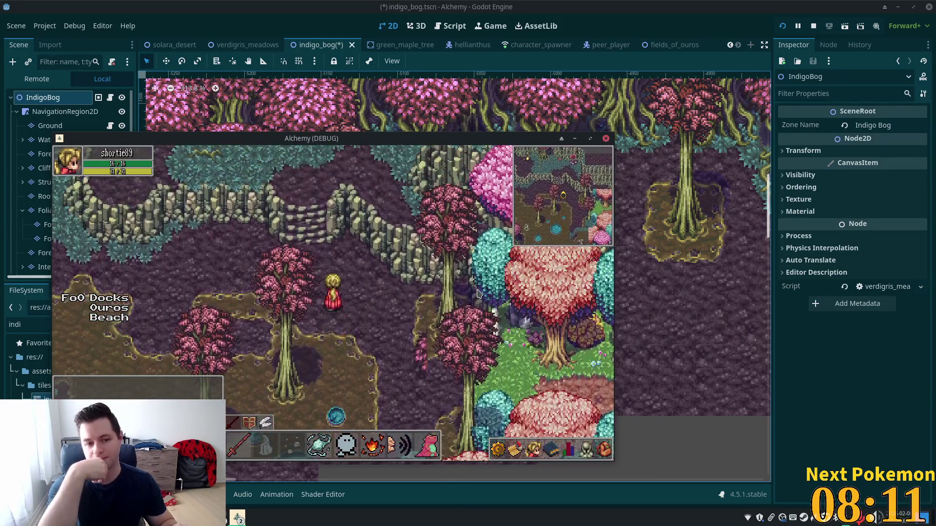
{"action": "key", "text": "Down"}
{"action": "key", "text": "Right"}
{"action": "key", "text": "Right"}
{"action": "key", "text": "Down"}
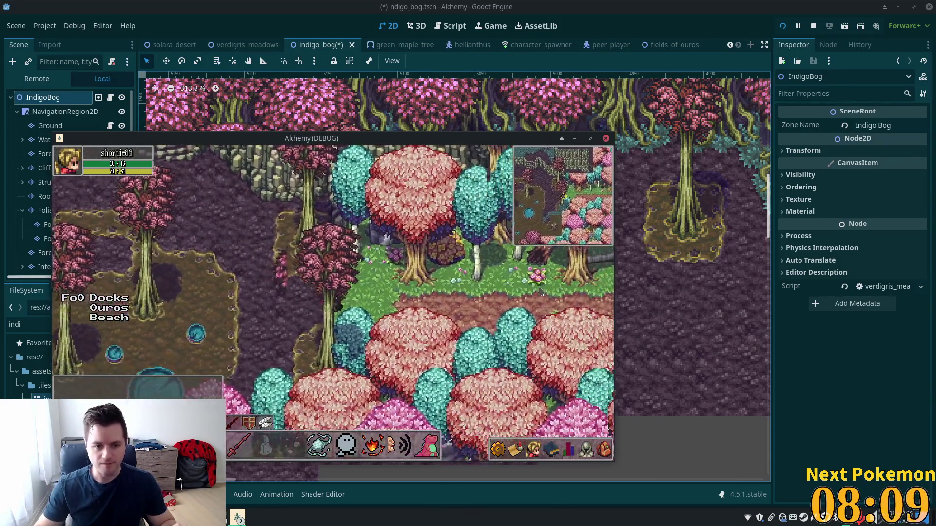
{"action": "key", "text": "Left"}
{"action": "key", "text": "Left"}
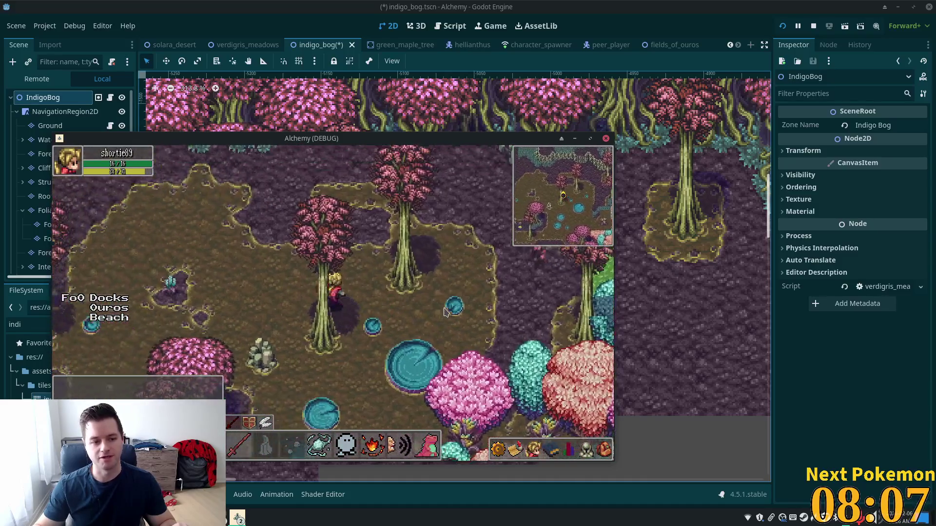
{"action": "key", "text": "Left"}
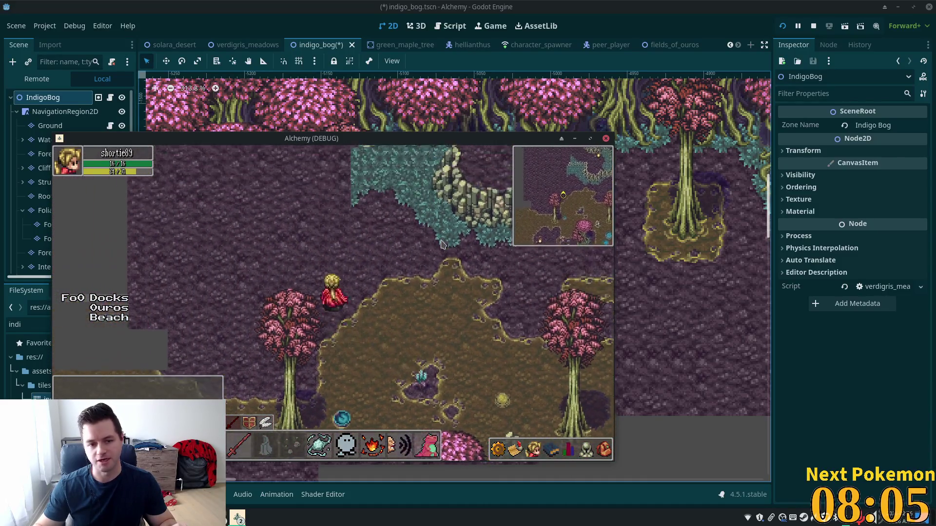
Step: Keep walking up, right and down until the Verdigris Meadows banner appears
{"action": "key", "text": "Up"}
{"action": "key", "text": "Left"}
{"action": "key", "text": "Up"}
{"action": "key", "text": "Right"}
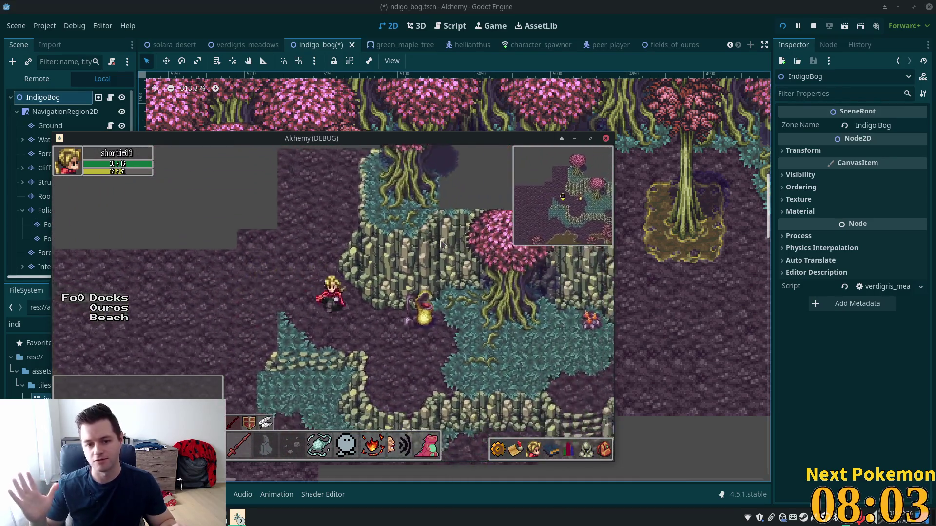
{"action": "key", "text": "Right"}
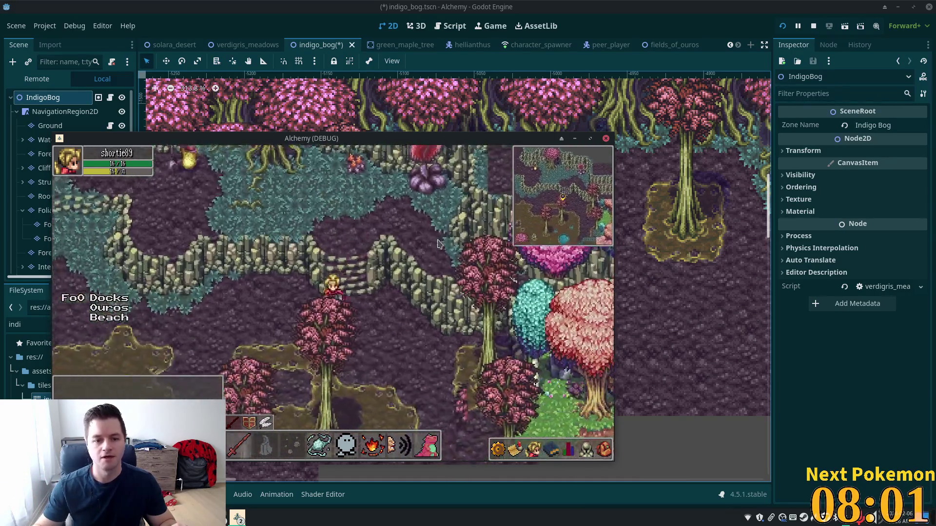
{"action": "key", "text": "Down"}
{"action": "key", "text": "Down"}
{"action": "key", "text": "Right"}
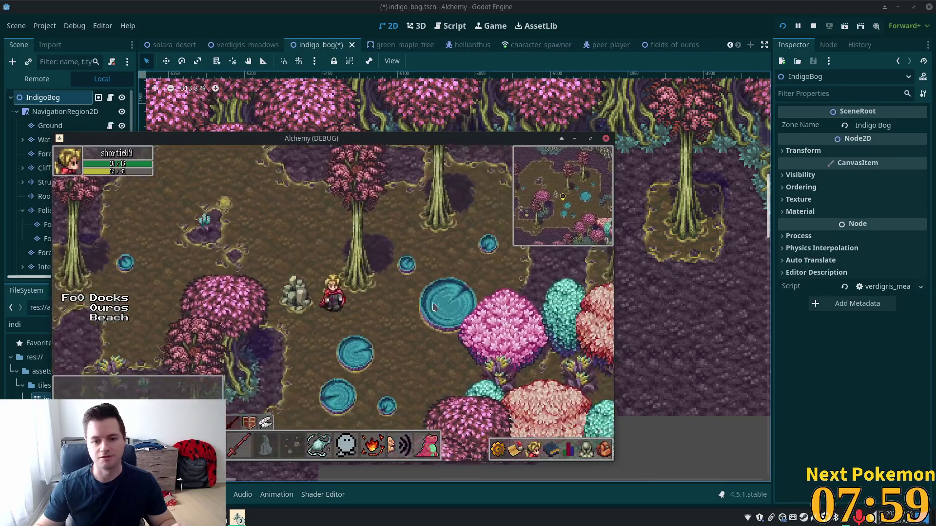
{"action": "key", "text": "Right"}
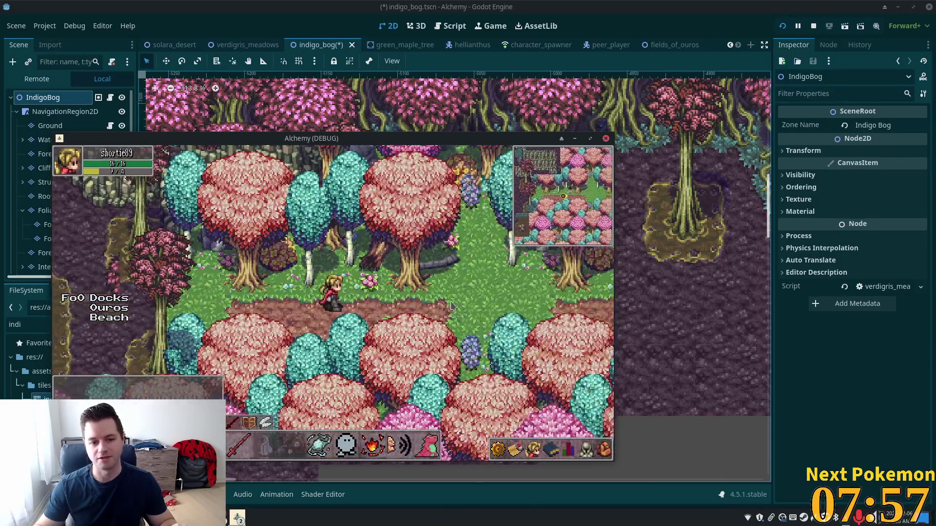
{"action": "key", "text": "Right"}
{"action": "key", "text": "Right"}
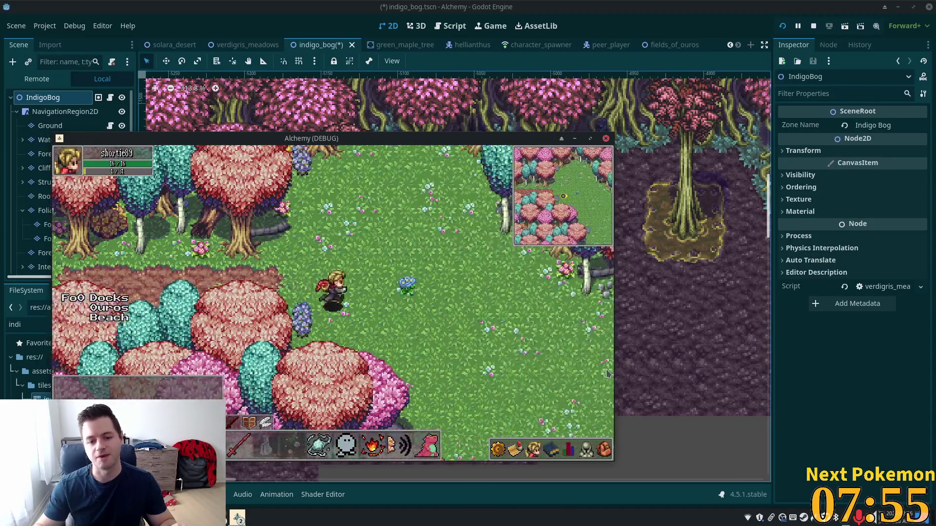
{"action": "key", "text": "Right"}
{"action": "key", "text": "Down"}
{"action": "key", "text": "Right"}
{"action": "key", "text": "Down"}
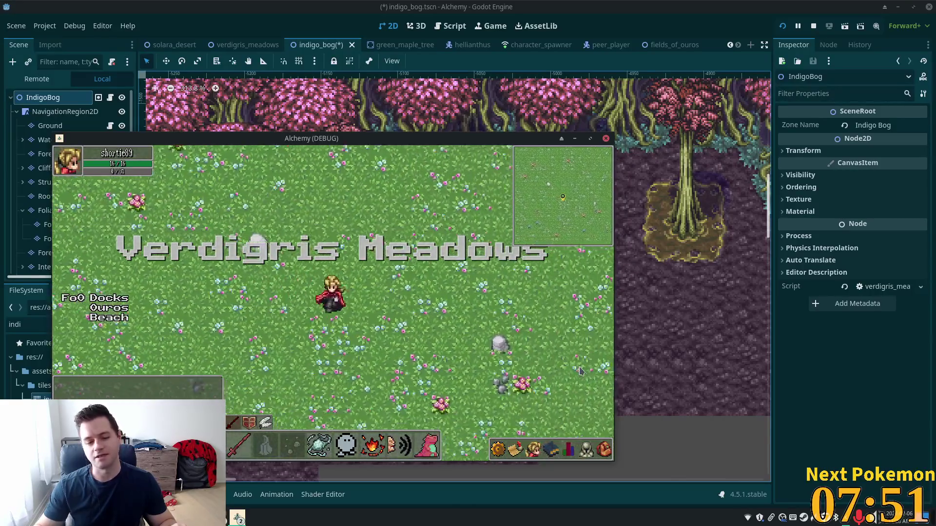
Step: Walk the character across Verdigris Meadows, briefly checking the skills and stats panel
{"action": "key", "text": "Right"}
{"action": "key", "text": "Up"}
{"action": "key", "text": "Right"}
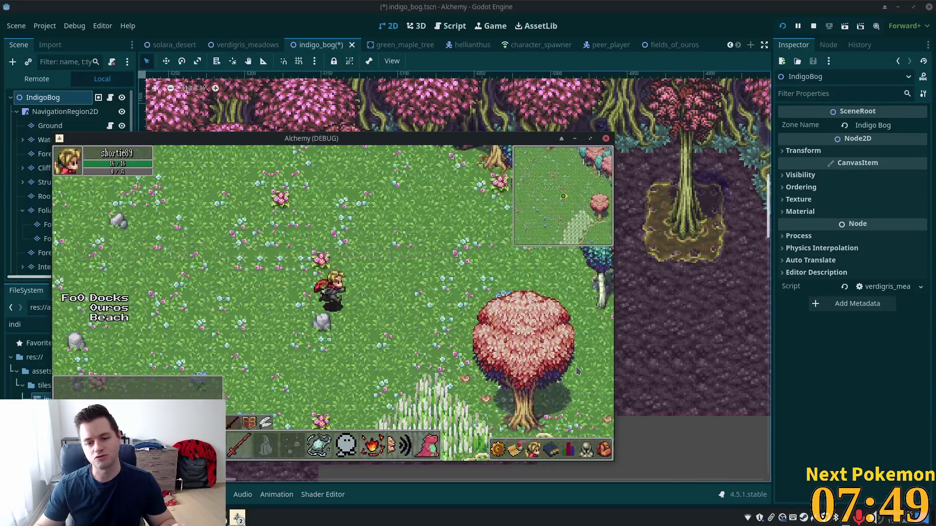
{"action": "key", "text": "Left"}
{"action": "key", "text": "Down"}
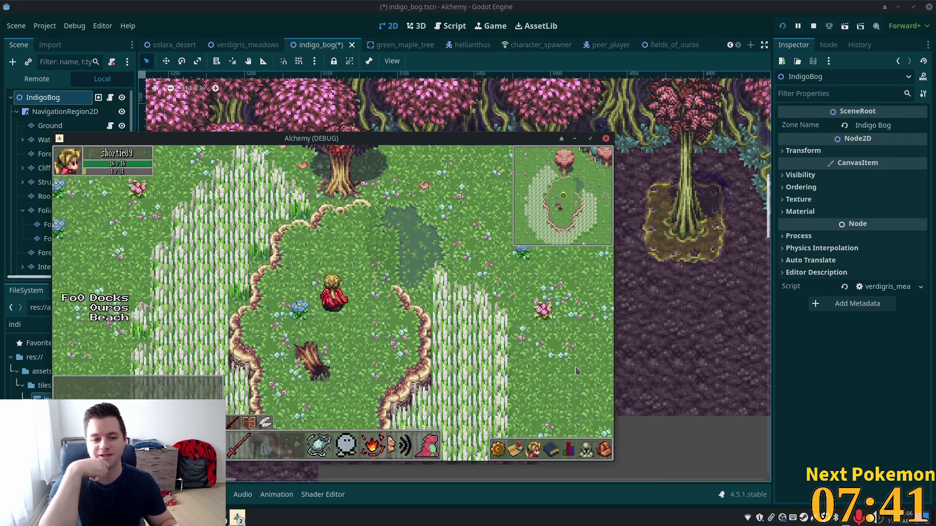
{"action": "key", "text": "Down"}
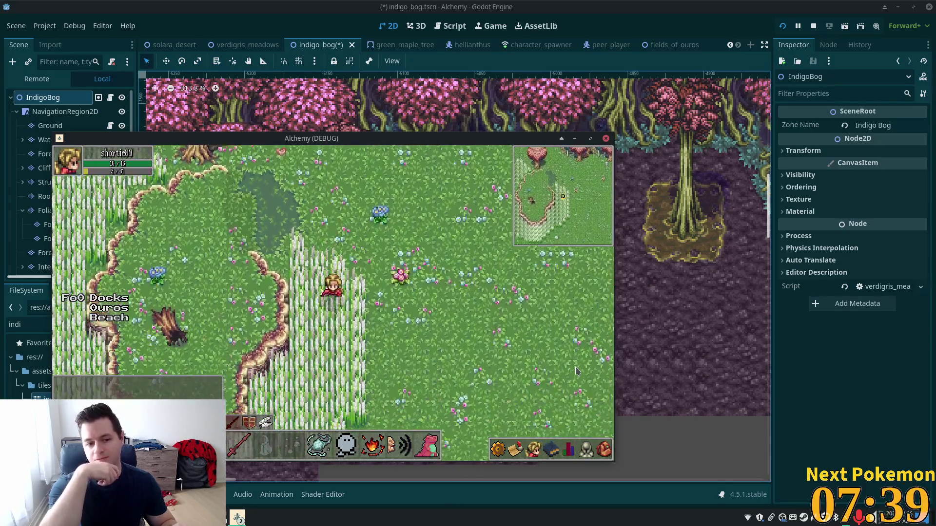
{"action": "key", "text": "Down"}
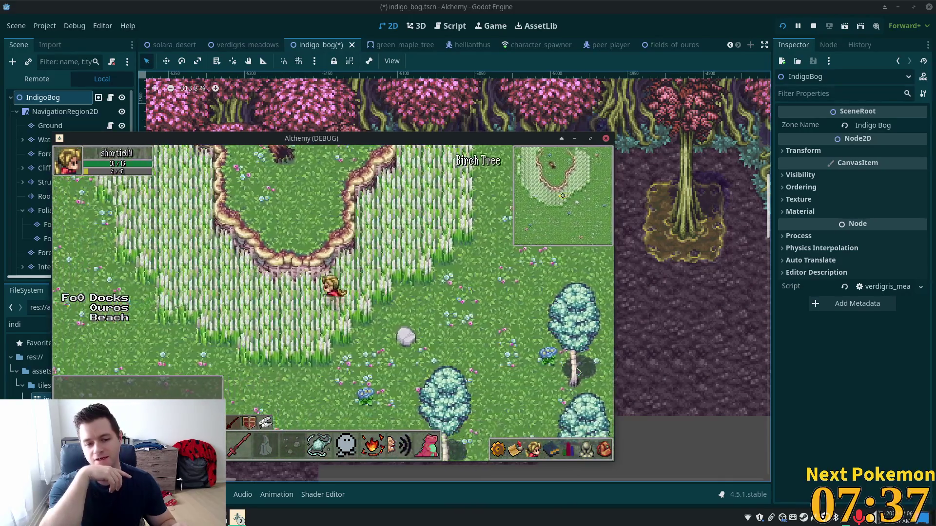
{"action": "key", "text": "Left"}
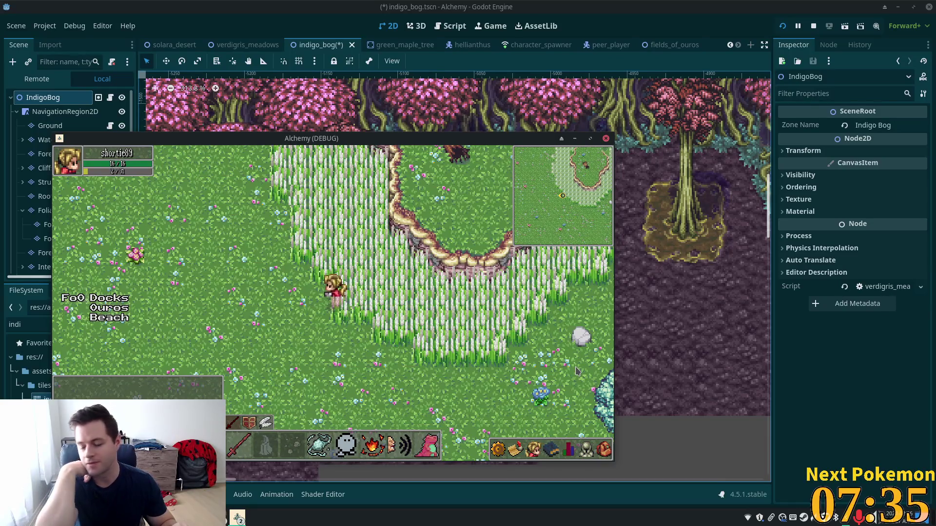
{"action": "key", "text": "Left"}
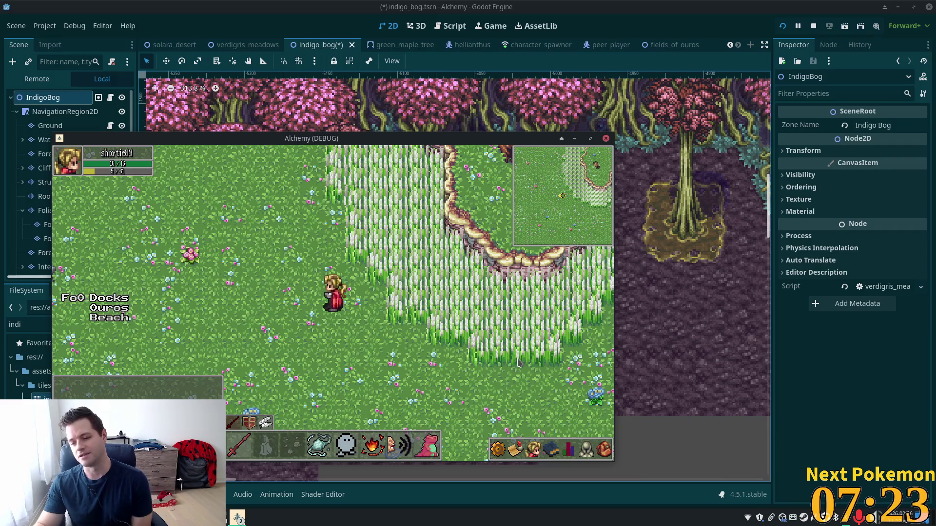
{"action": "left_click", "coordinate": [568, 452]}
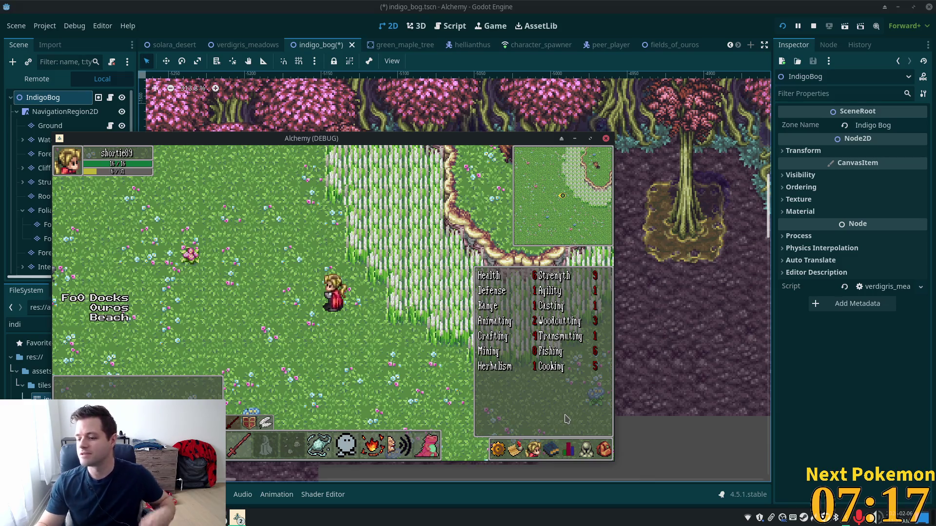
{"action": "key", "text": "Right"}
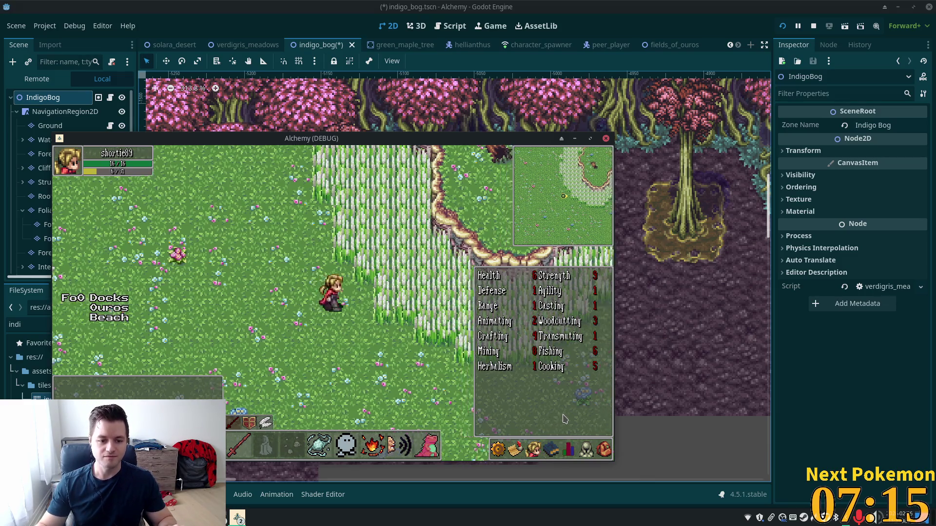
{"action": "key", "text": "Up"}
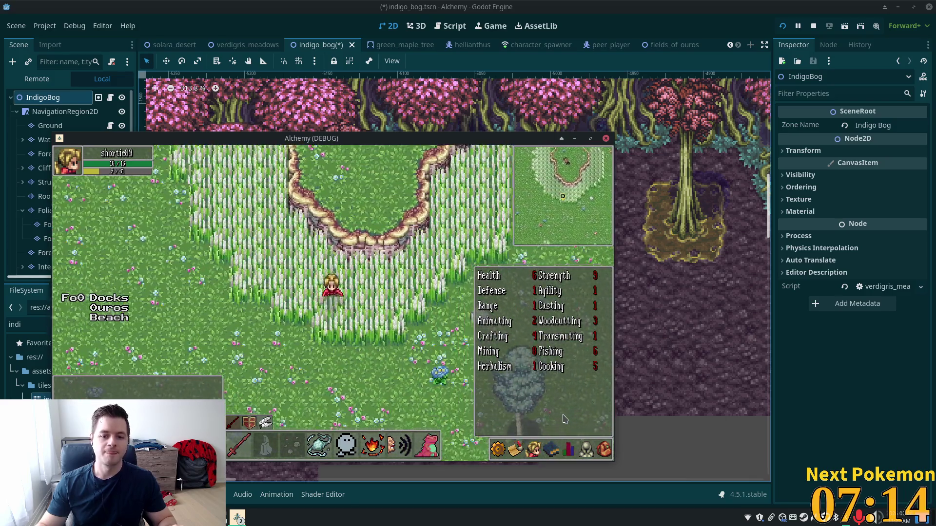
{"action": "key", "text": "Down"}
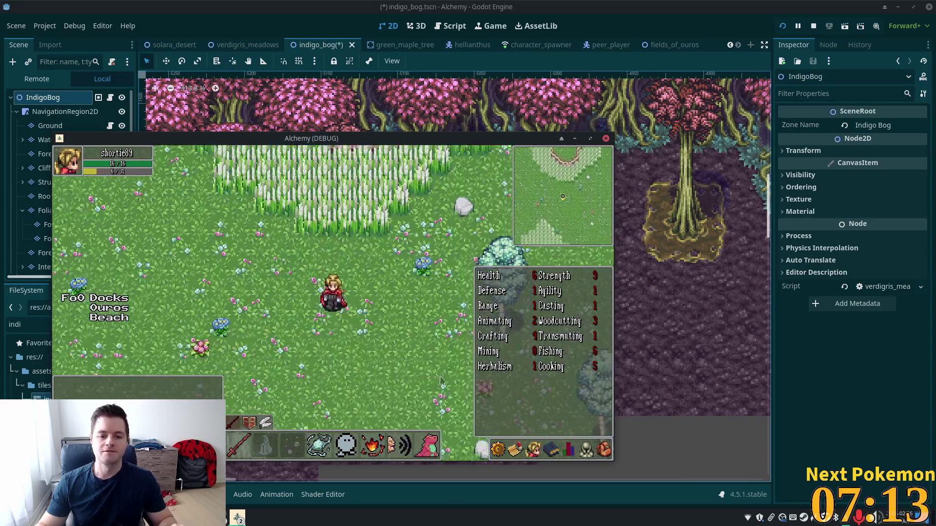
{"action": "left_click", "coordinate": [568, 449]}
Step: Walk down the Ouros village path to the bank house's blue rug beside the banker
{"action": "key", "text": "Right"}
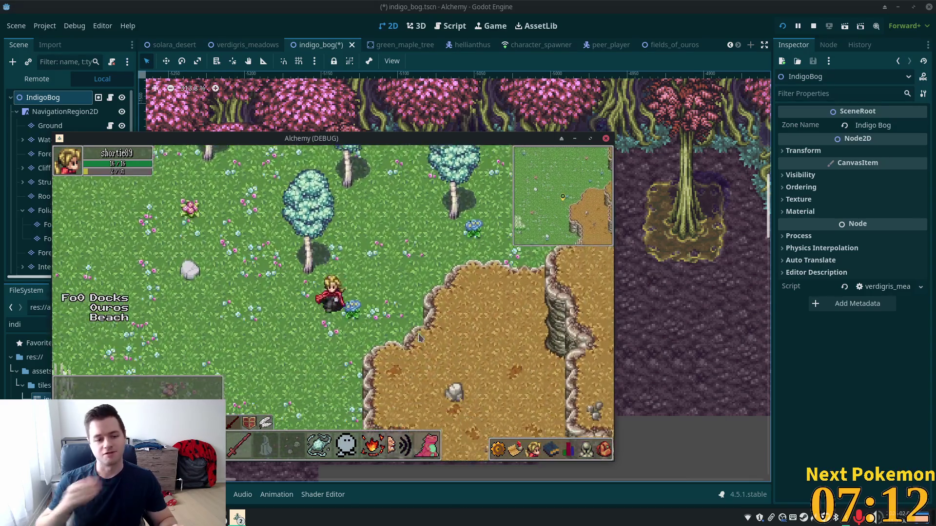
{"action": "key", "text": "Down"}
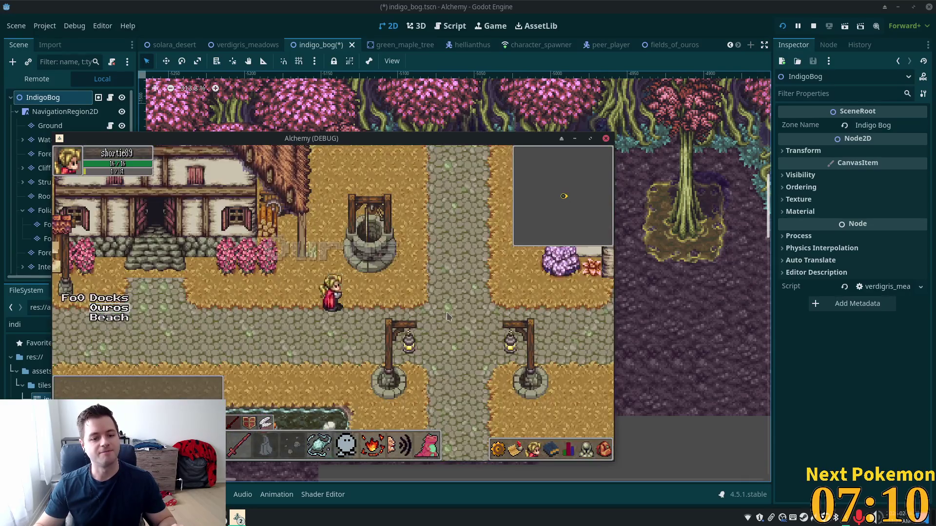
{"action": "key", "text": "Down"}
{"action": "key", "text": "Right"}
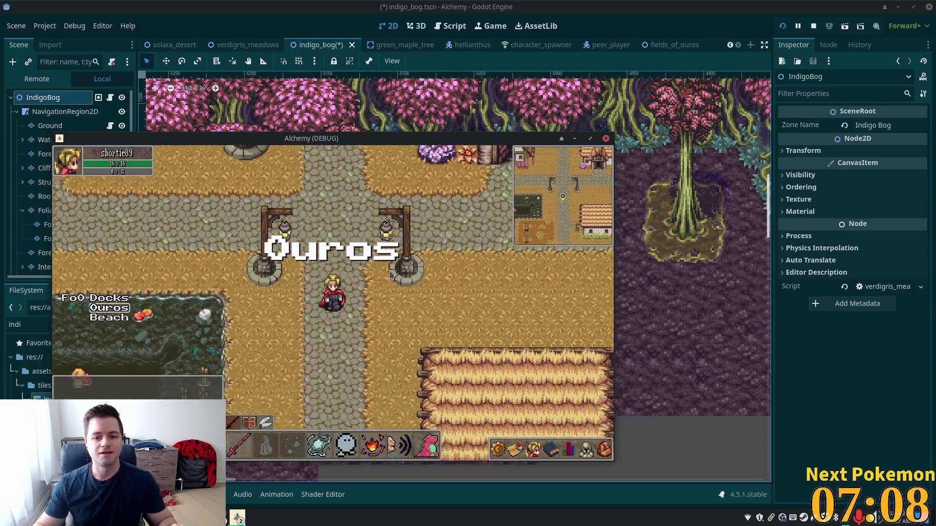
{"action": "key", "text": "Down"}
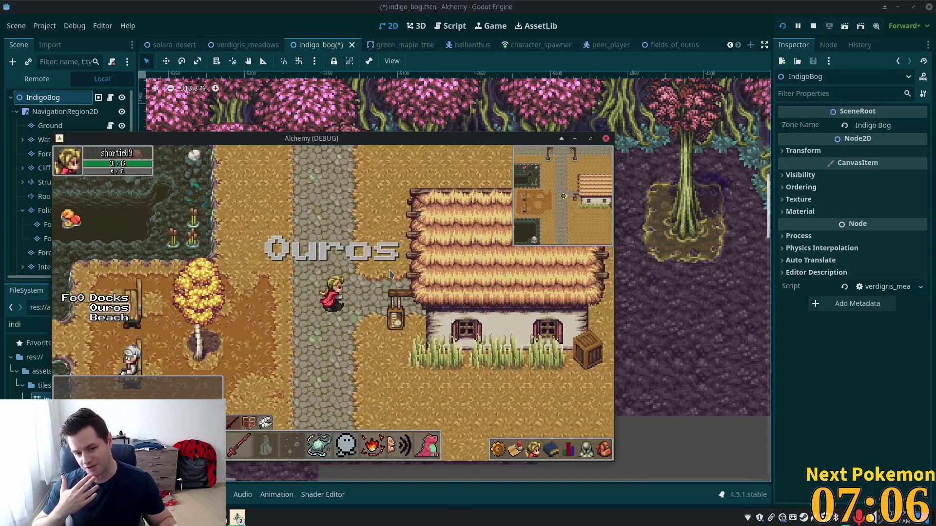
{"action": "key", "text": "Right"}
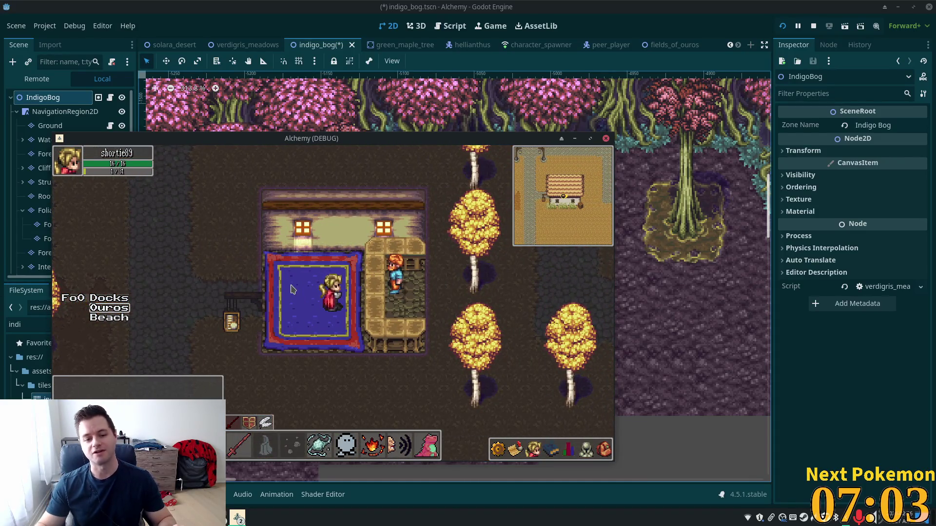
{"action": "key", "text": "Left"}
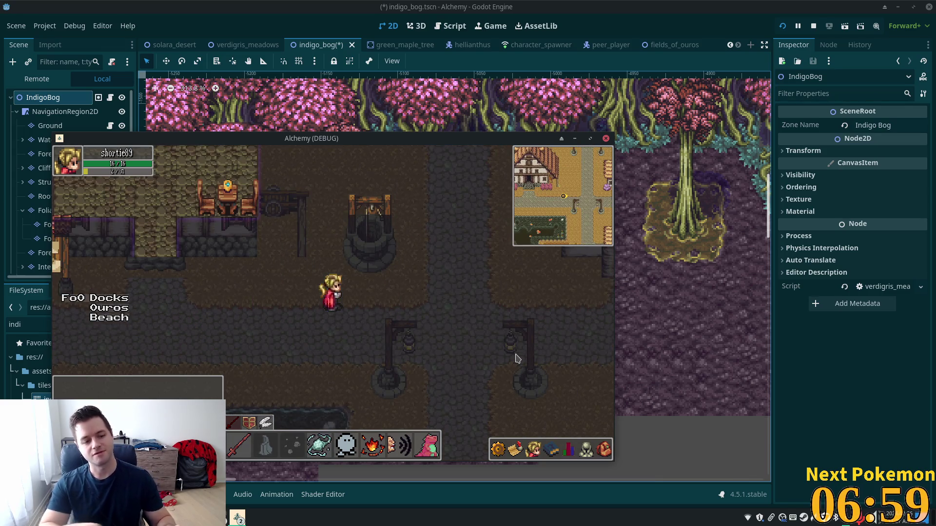
{"action": "key", "text": "Right"}
{"action": "key", "text": "Down"}
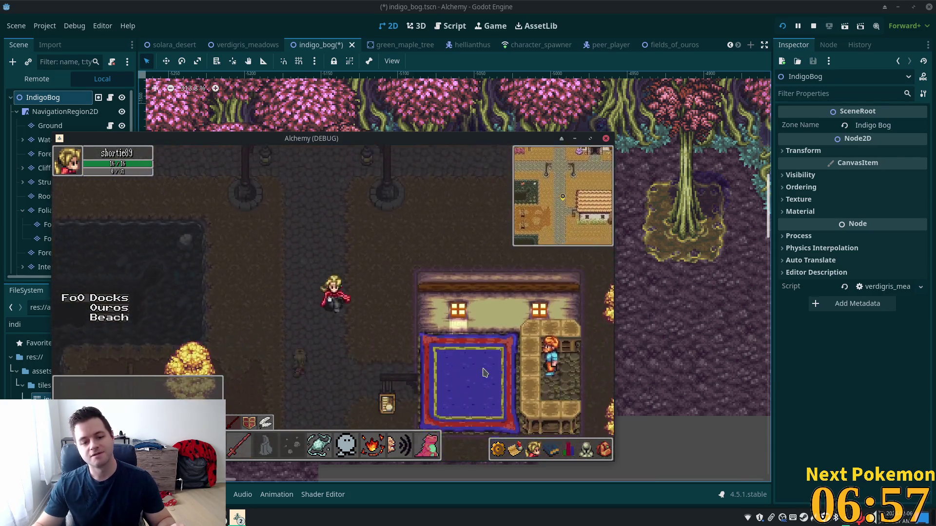
{"action": "key", "text": "Right"}
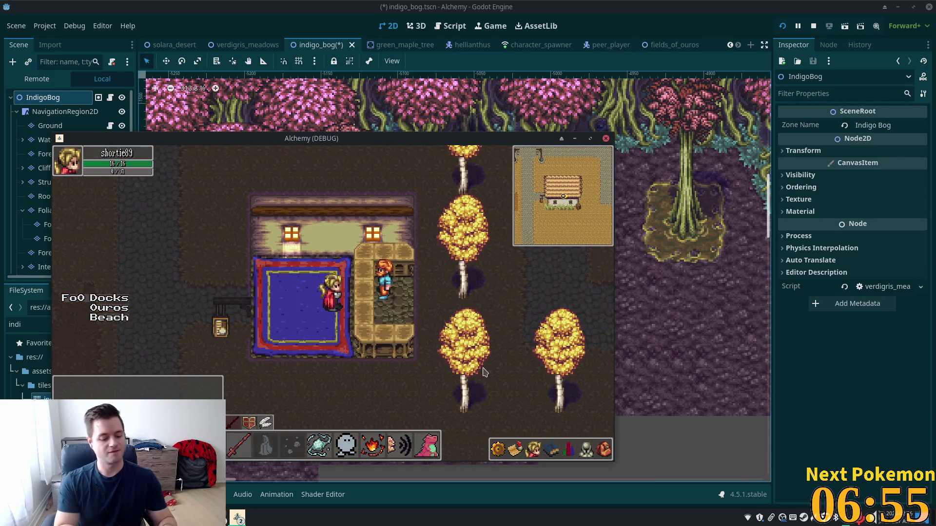
Step: Talk to the banker and reply 'yes' in chat to open bank storage
{"action": "key", "text": "e"}
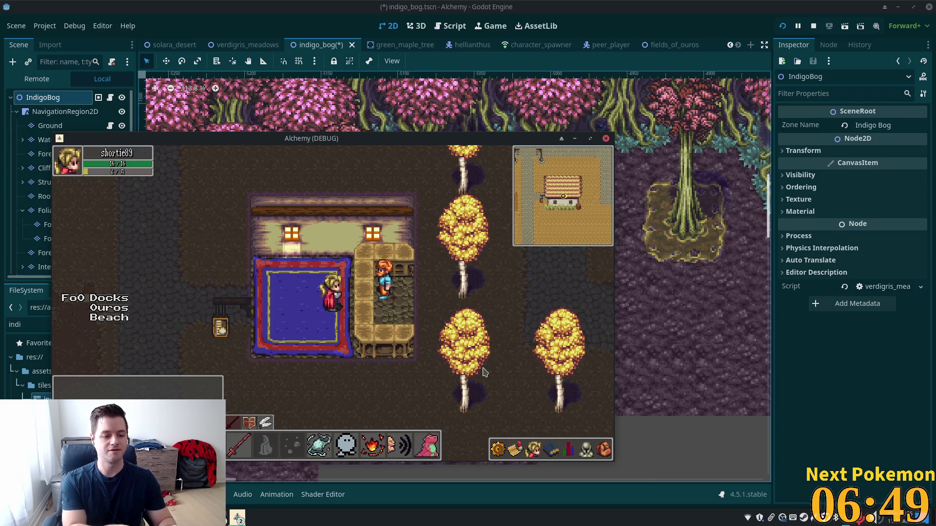
{"action": "type", "text": "yes"}
{"action": "key", "text": "Return"}
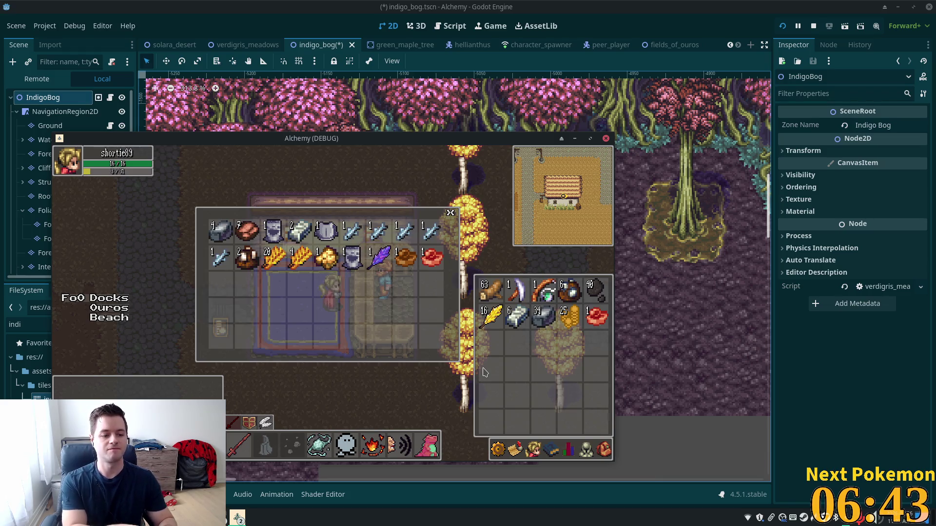
Step: Close the bank storage and walk from the bank up into the village shop
{"action": "key", "text": "Escape"}
{"action": "key", "text": "Left"}
{"action": "key", "text": "Down"}
{"action": "key", "text": "Up"}
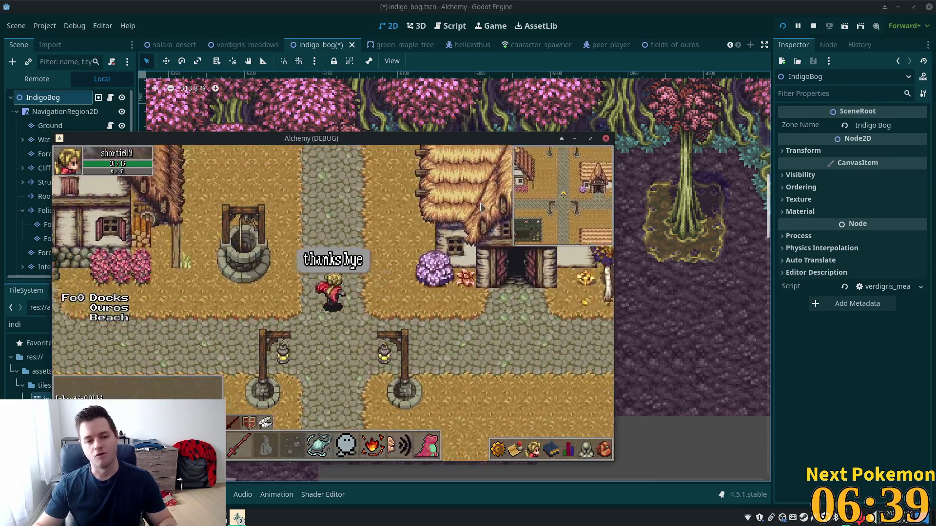
{"action": "key", "text": "Left"}
{"action": "key", "text": "Up"}
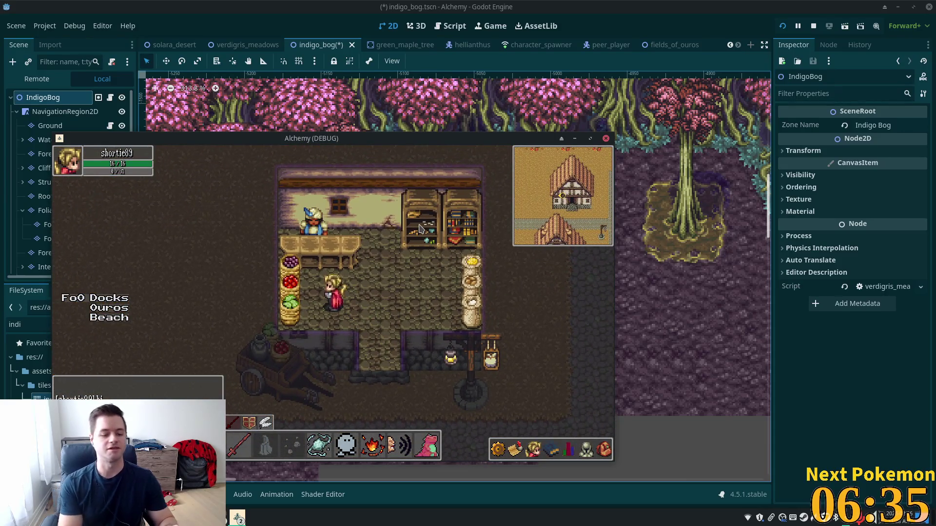
Step: Greet the shopkeeper with 'hi', then reply 'yes' to open the trade window
{"action": "type", "text": "hi"}
{"action": "key", "text": "Return"}
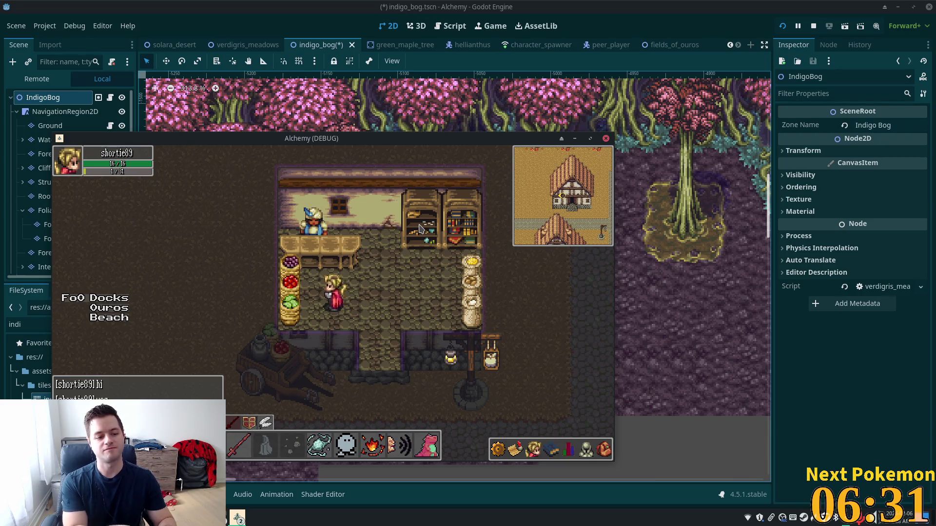
{"action": "type", "text": "yes"}
{"action": "key", "text": "Return"}
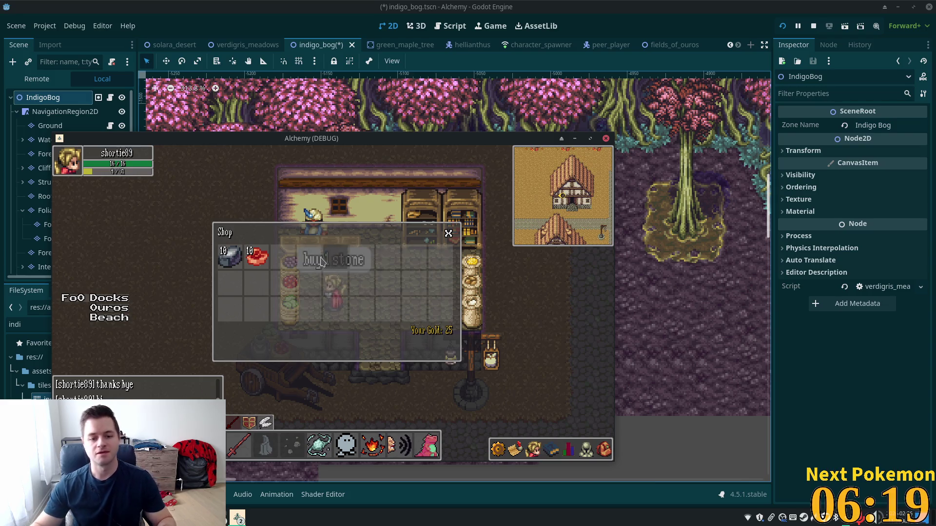
Step: Buy one stone for 5 gold and walk out of the shop east along the path
{"action": "left_click", "coordinate": [230, 257]}
{"action": "left_click", "coordinate": [310, 346]}
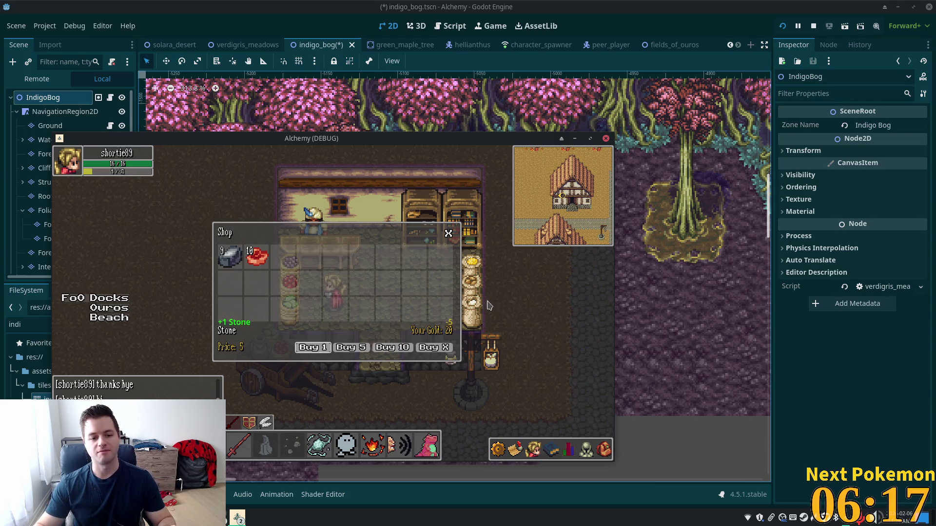
{"action": "key", "text": "s"}
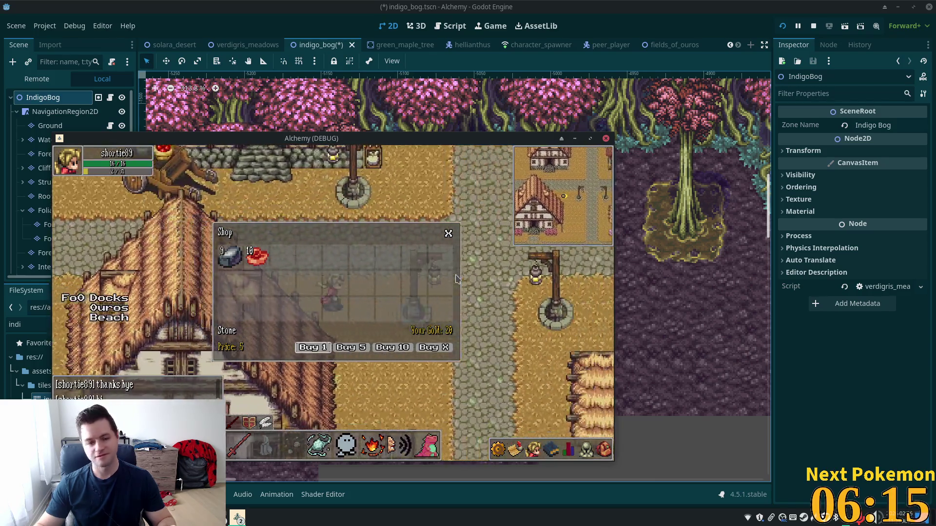
{"action": "key", "text": "s"}
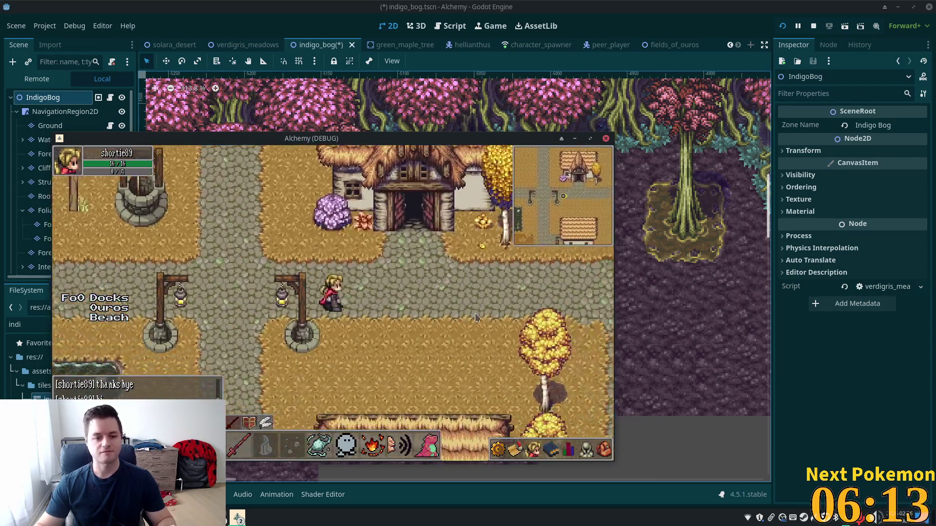
{"action": "key", "text": "d"}
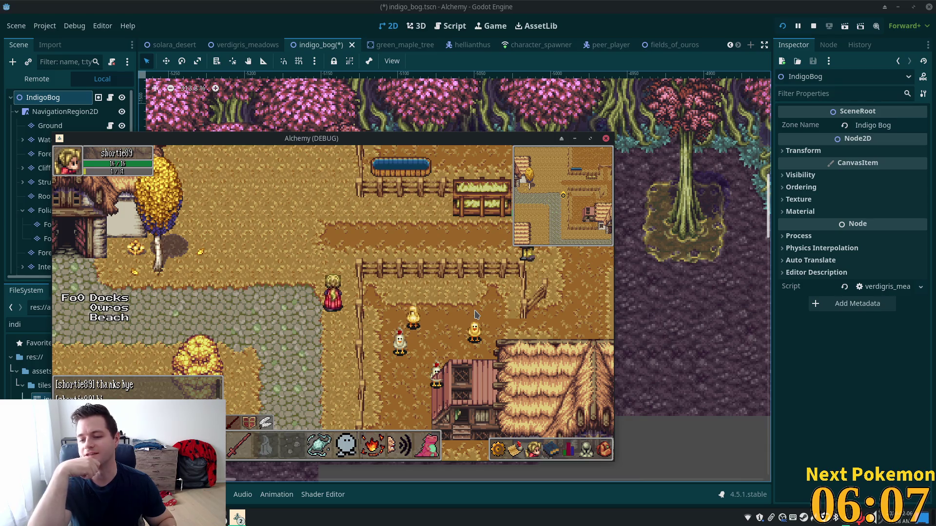
Step: Walk around the farm by the chicken pens, then move the game window right
{"action": "key", "text": "w"}
{"action": "key", "text": "a"}
{"action": "key", "text": "d"}
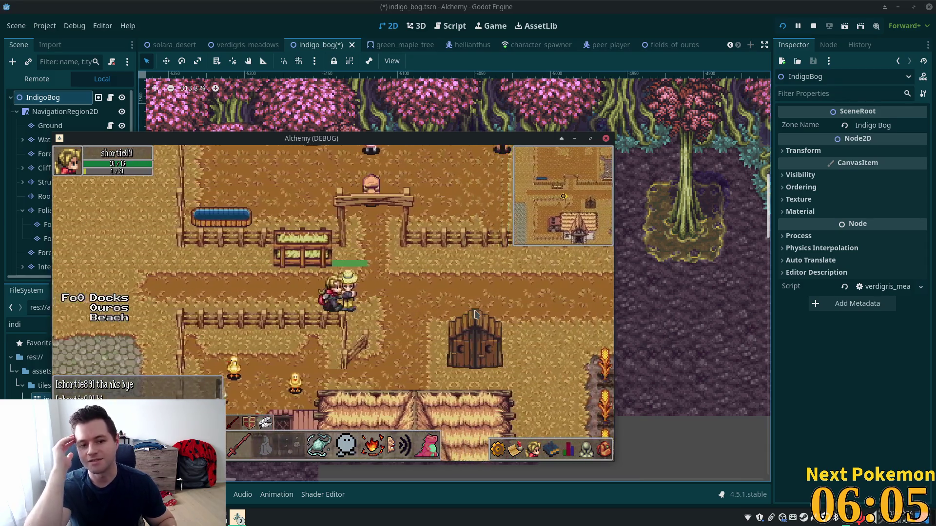
{"action": "key", "text": "a"}
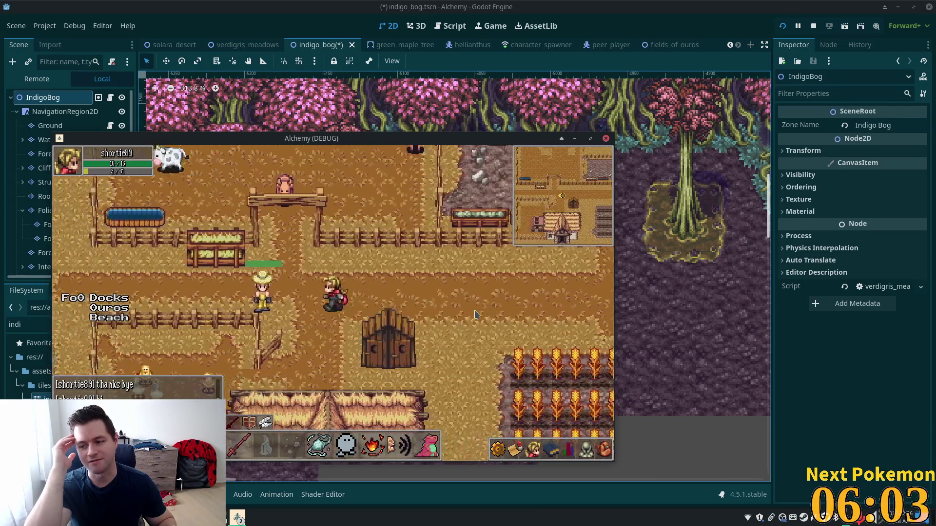
{"action": "mouse_move", "coordinate": [433, 142]}
{"action": "left_mouse_down"}
{"action": "mouse_move", "coordinate": [842, 139]}
{"action": "mouse_move", "coordinate": [687, 132]}
{"action": "left_mouse_up"}
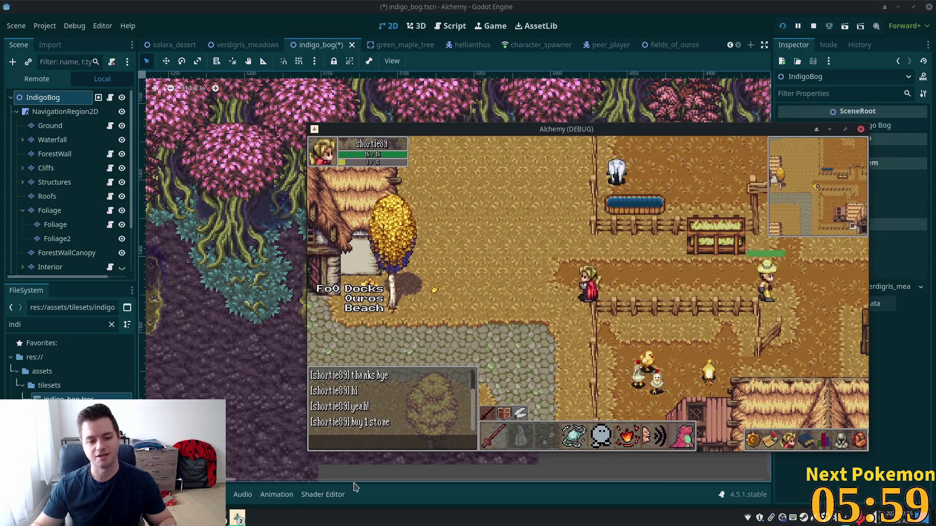
Step: Arrange the two game windows side by side, first on the left, second on the right
{"action": "left_click", "coordinate": [237, 517]}
{"action": "left_click", "coordinate": [256, 482]}
{"action": "left_click", "coordinate": [238, 517]}
{"action": "left_click", "coordinate": [238, 517]}
{"action": "left_click", "coordinate": [238, 517]}
{"action": "left_click", "coordinate": [261, 461]}
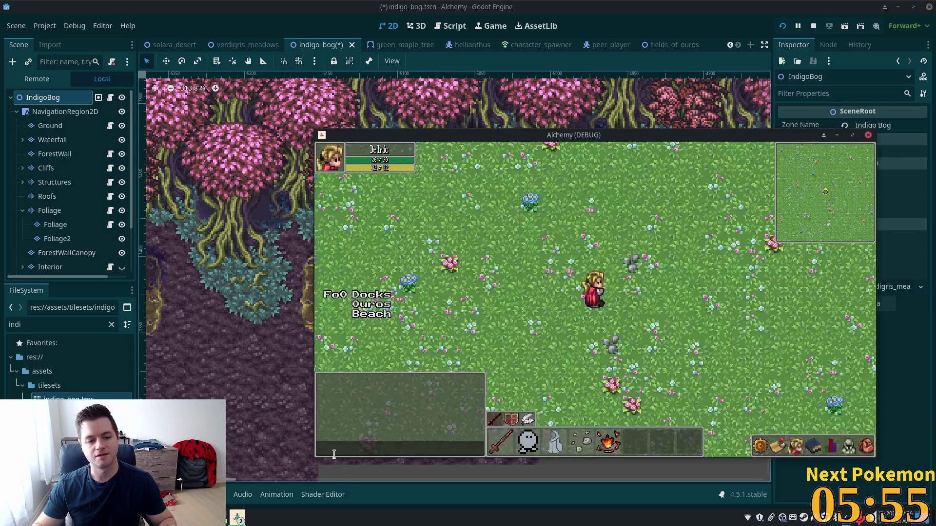
{"action": "left_click_drag", "start_coordinate": [504, 136], "coordinate": [228, 130]}
{"action": "left_click", "coordinate": [237, 517]}
{"action": "left_click", "coordinate": [261, 477]}
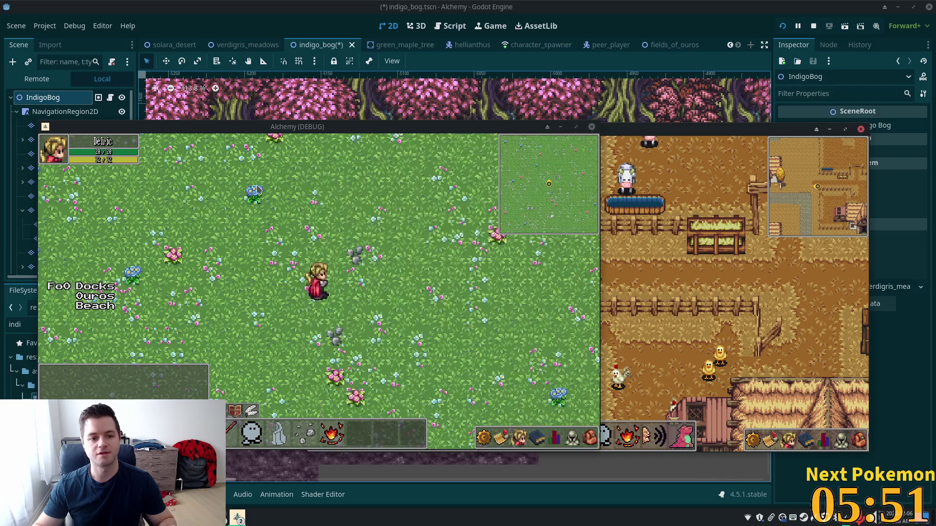
Step: Walk the second character east from the meadow through Ouros town into the farm
{"action": "key", "text": "Right"}
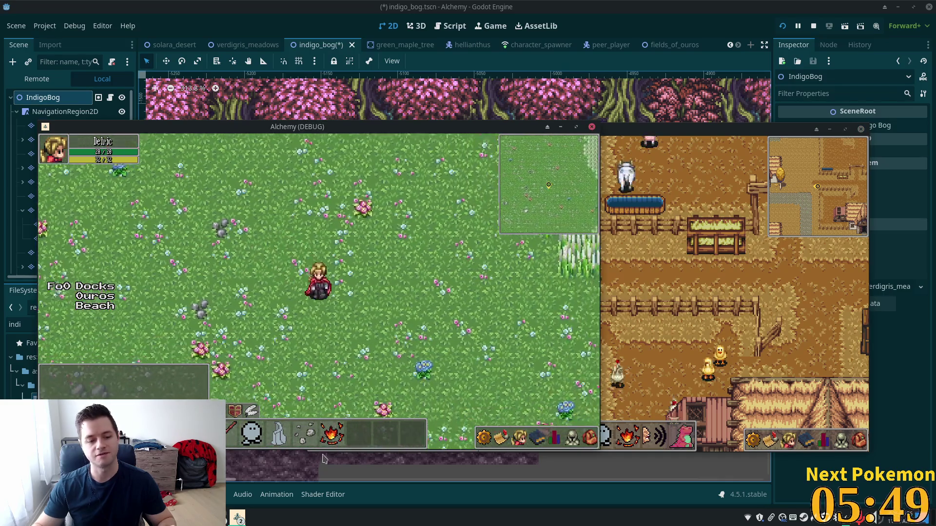
{"action": "key", "text": "Right"}
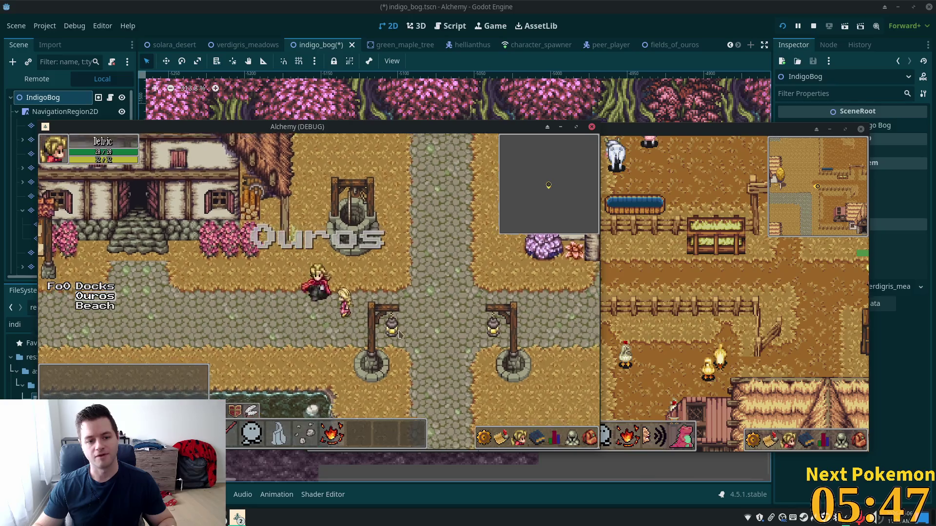
{"action": "key", "text": "Right"}
{"action": "key", "text": "Up"}
{"action": "key", "text": "Right"}
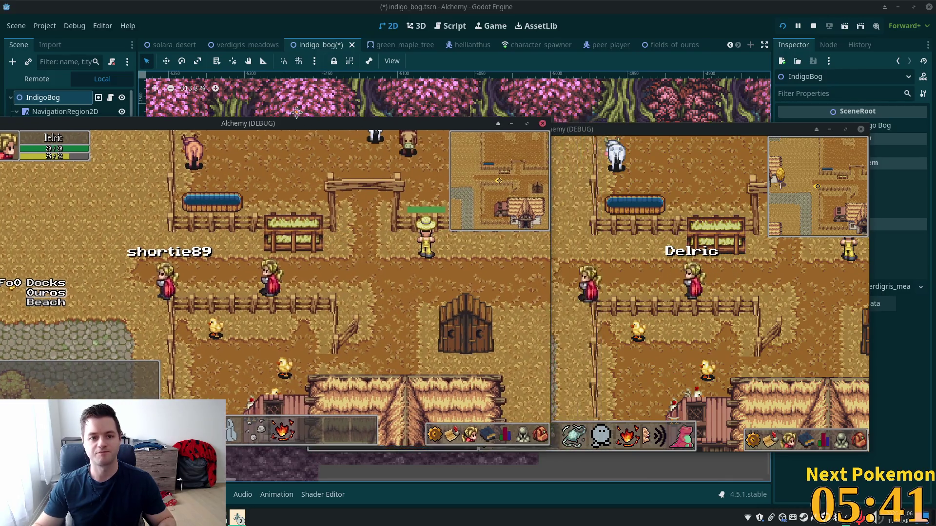
Step: Walk the first player east to the farm beside the other player and say 'hey' in chat
{"action": "left_click", "coordinate": [632, 149]}
{"action": "left_click", "coordinate": [231, 261]}
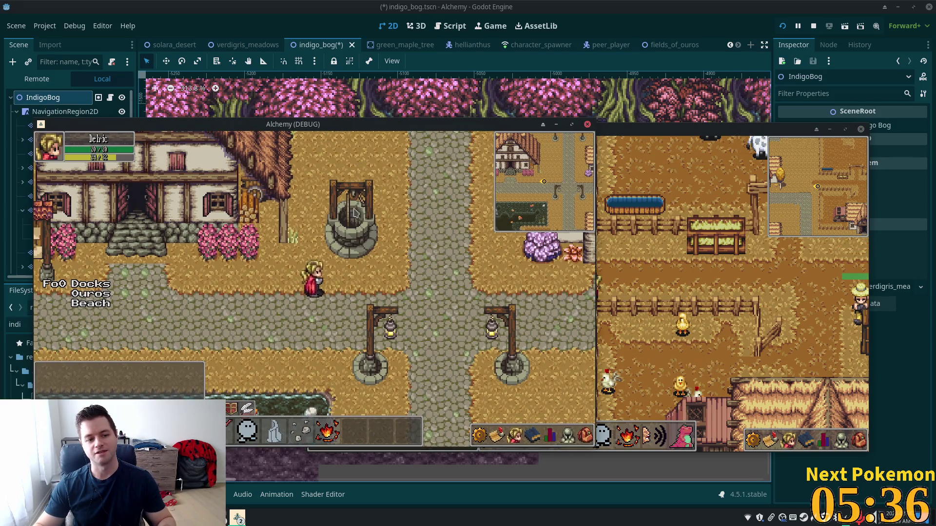
{"action": "left_click", "coordinate": [354, 213]}
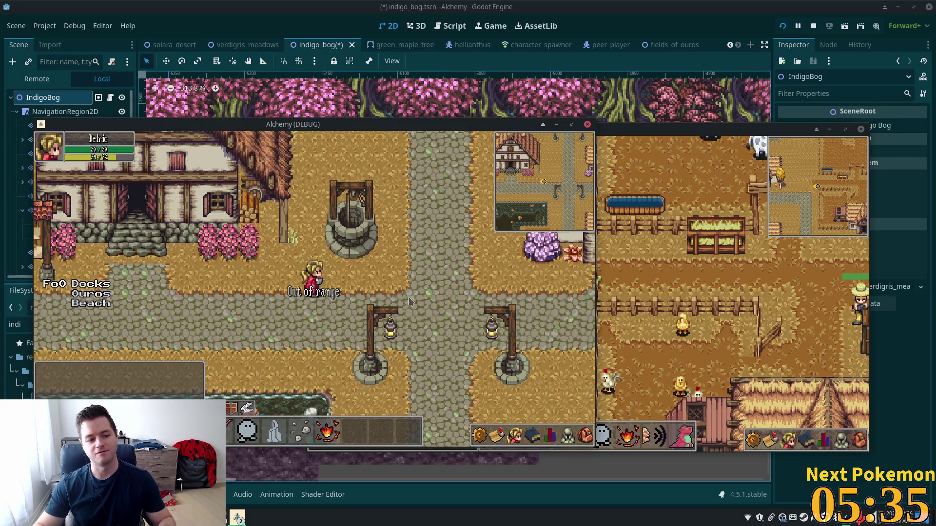
{"action": "key", "text": "d"}
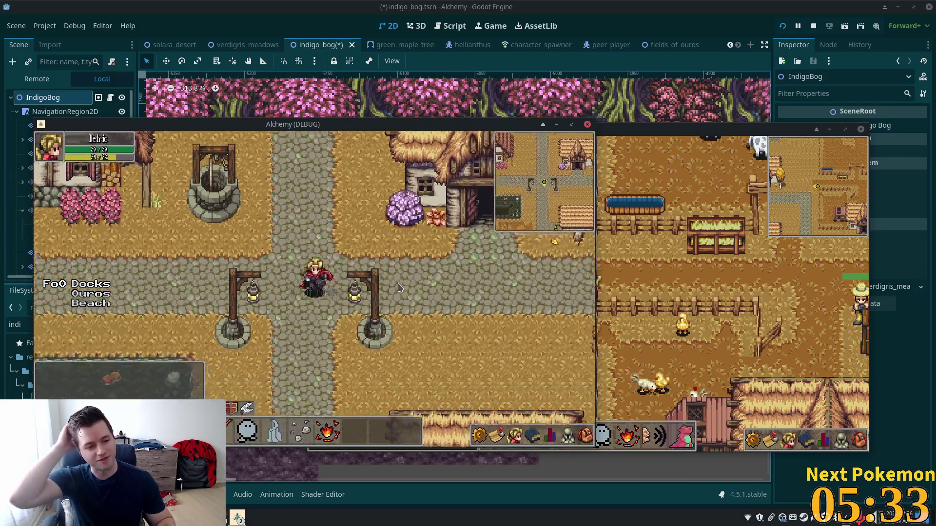
{"action": "key", "text": "d"}
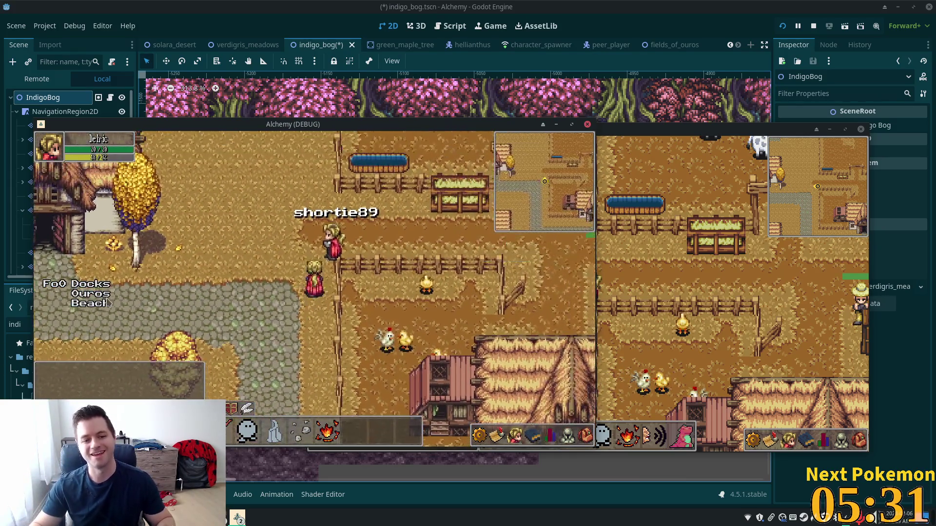
{"action": "key", "text": "a"}
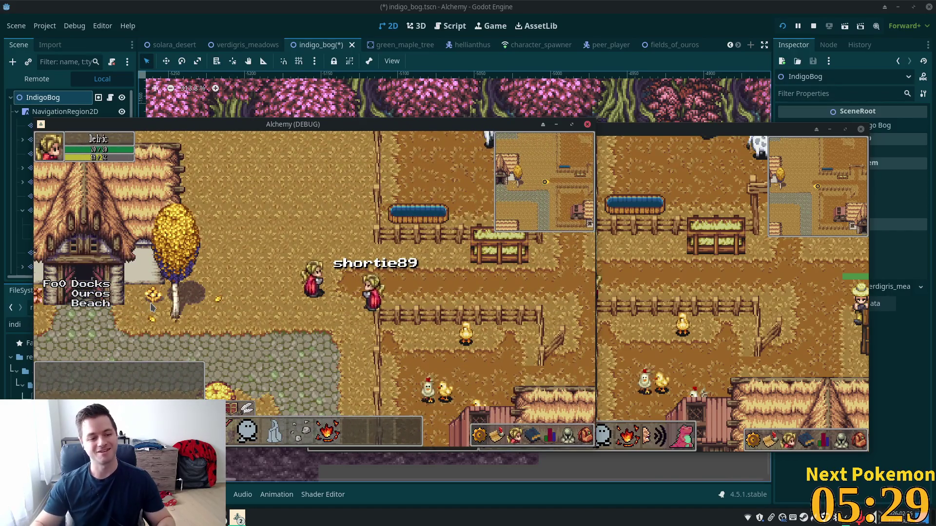
{"action": "key", "text": "d"}
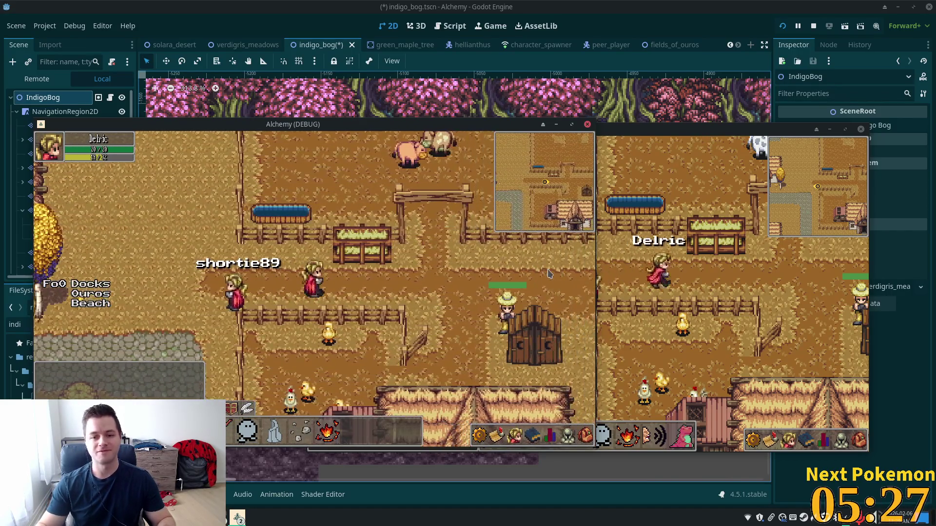
{"action": "type", "text": "hey"}
{"action": "key", "text": "Return"}
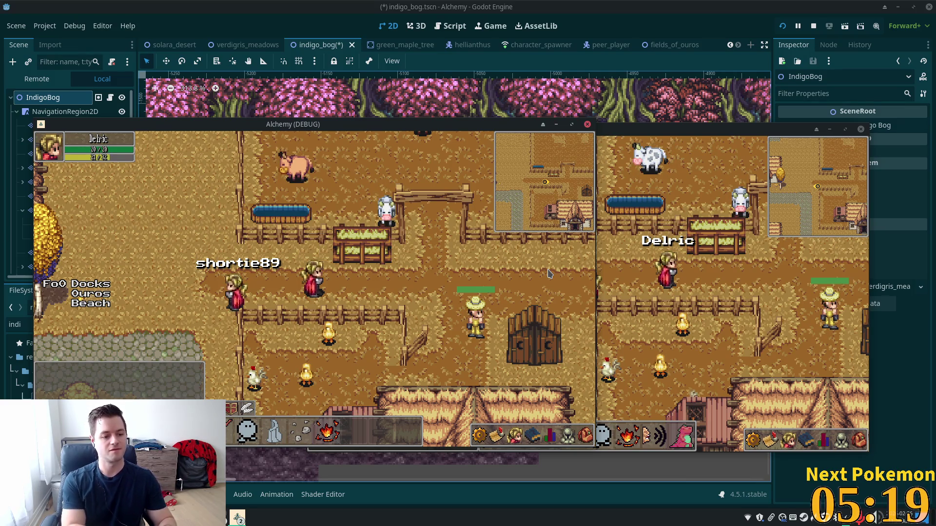
Step: From the second game client, whisper 'yoyoyo' to the other player with /w
{"action": "left_click", "coordinate": [722, 180]}
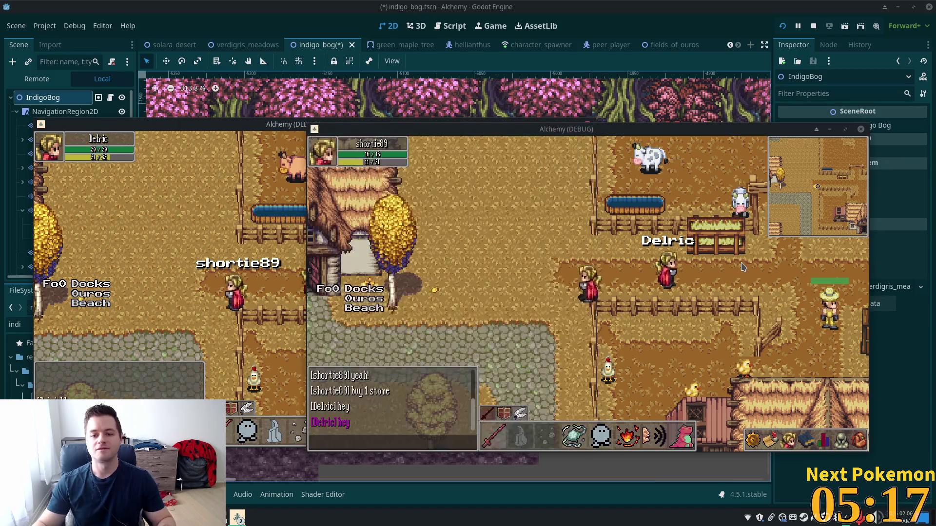
{"action": "type", "text": "/w Delric yoyoyo"}
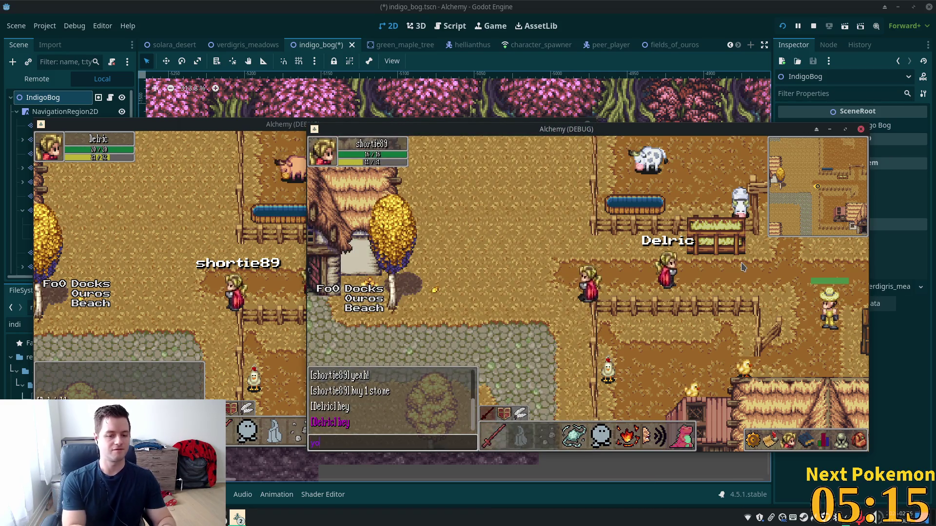
{"action": "key", "text": "Return"}
Step: Walk the first player left and down, then raise the window showing the world map
{"action": "left_click", "coordinate": [263, 269]}
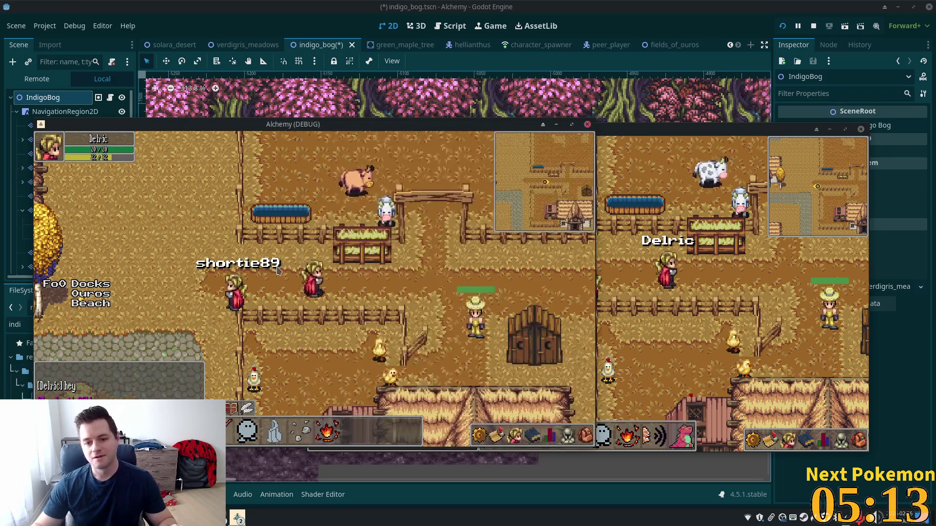
{"action": "key", "text": "Left"}
{"action": "key", "text": "Down"}
{"action": "left_click", "coordinate": [246, 521]}
{"action": "left_click", "coordinate": [292, 495]}
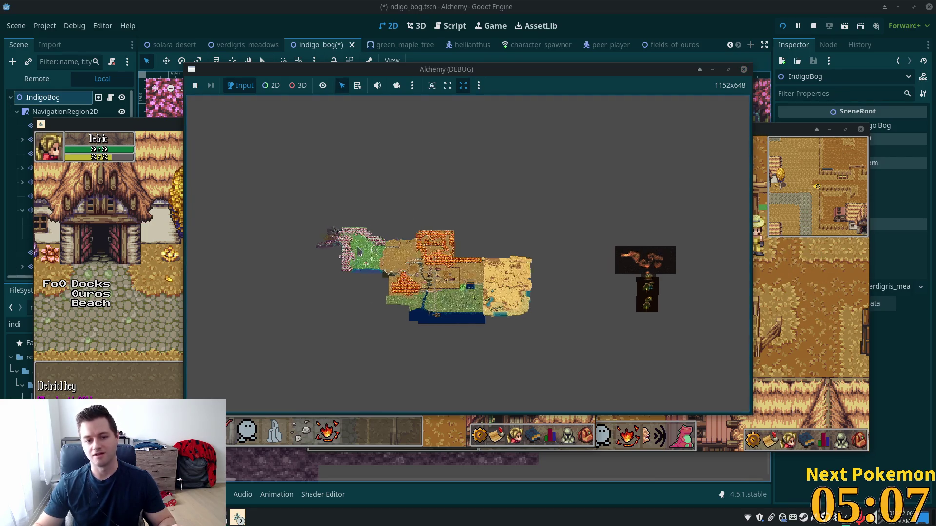
Step: Zoom the world map into Ouros village, then raise the second player's game window
{"action": "scroll", "coordinate": [402, 258], "scroll_direction": "up", "scroll_amount": 2}
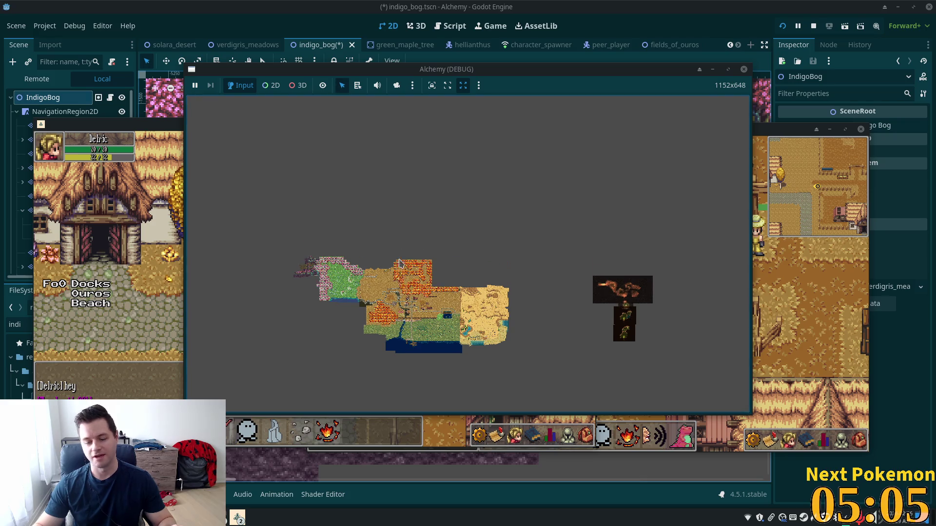
{"action": "scroll", "coordinate": [414, 266], "scroll_direction": "down", "scroll_amount": 2}
{"action": "scroll", "coordinate": [424, 292], "scroll_direction": "up", "scroll_amount": 5}
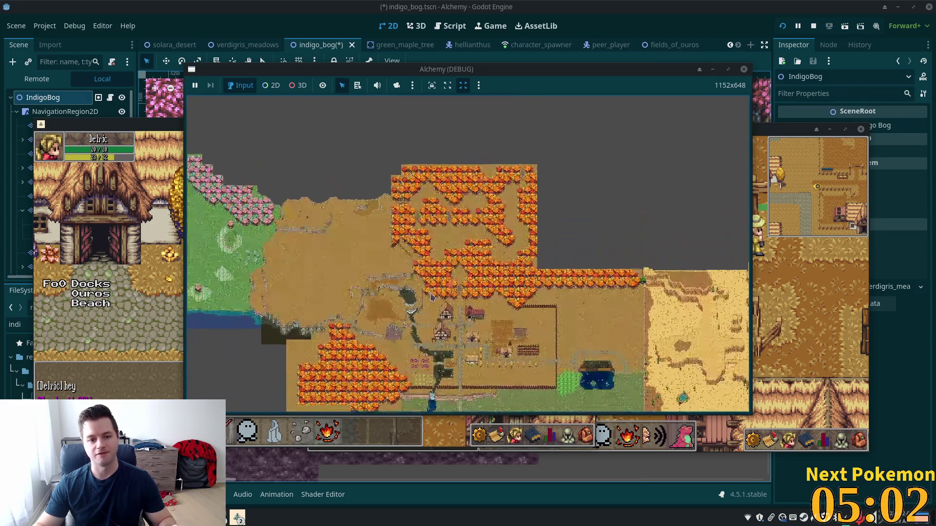
{"action": "scroll", "coordinate": [431, 297], "scroll_direction": "up", "scroll_amount": 5}
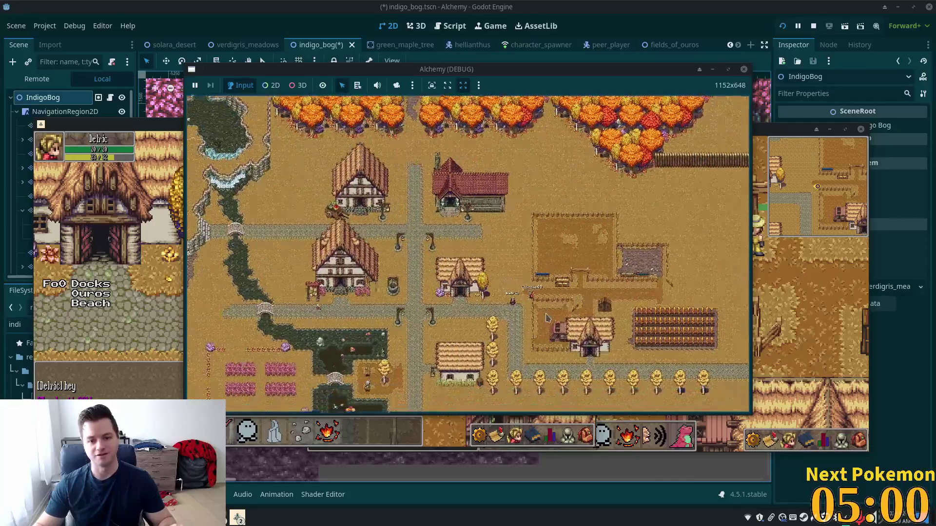
{"action": "scroll", "coordinate": [546, 318], "scroll_direction": "up", "scroll_amount": 5}
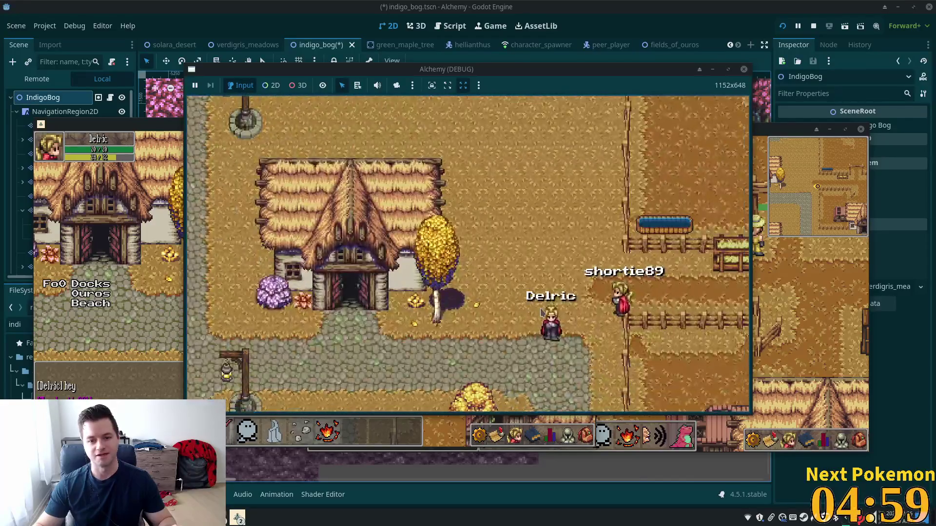
{"action": "left_click", "coordinate": [803, 280]}
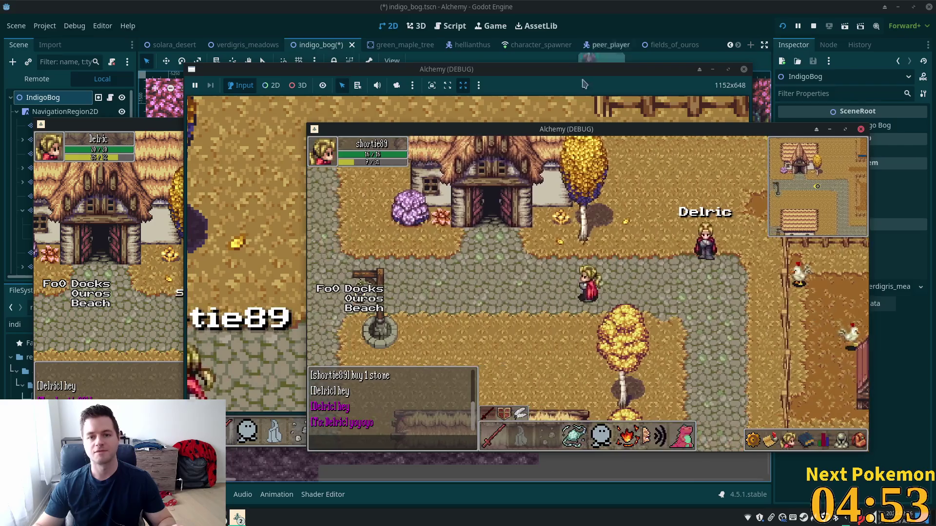
Step: Walk the first player west through the village, over the stone bridge and across the Ouros Highlands
{"action": "left_click", "coordinate": [468, 283]}
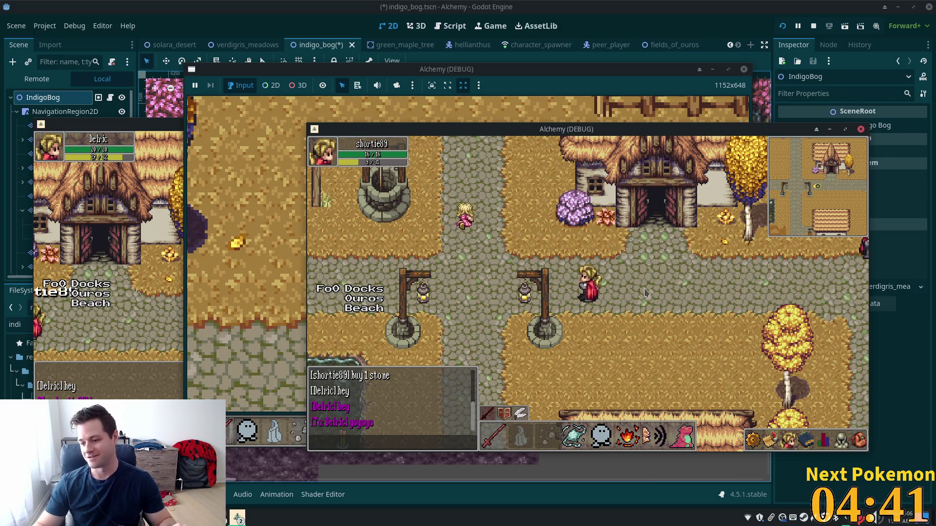
{"action": "key", "text": "a"}
{"action": "key", "text": "w"}
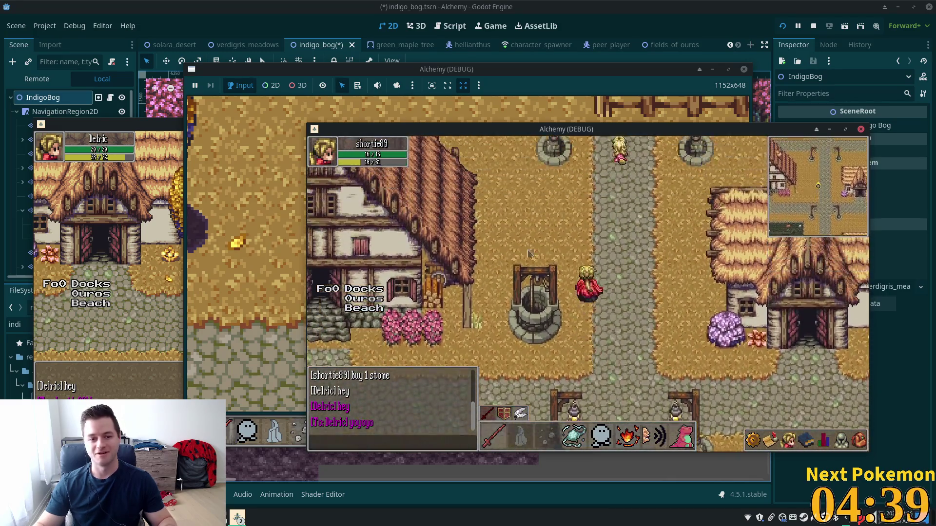
{"action": "left_click", "coordinate": [206, 236]}
{"action": "key", "text": "a"}
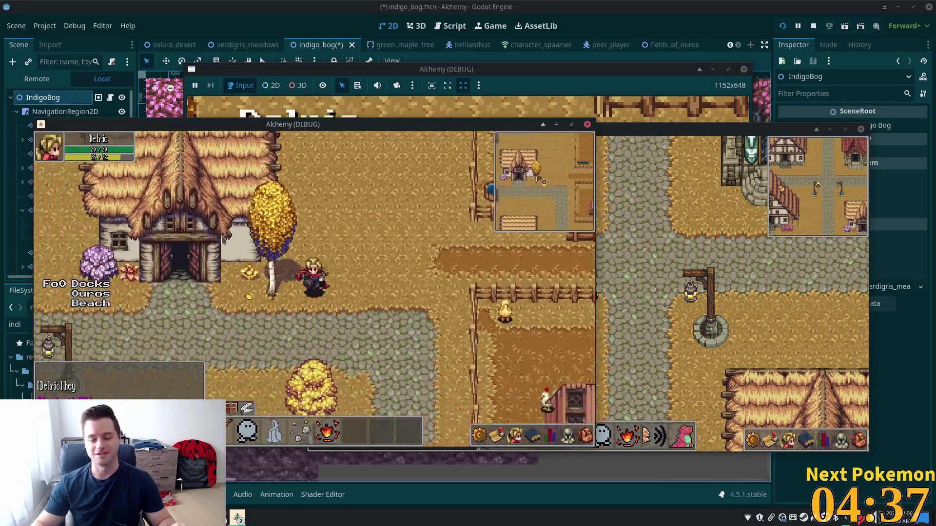
{"action": "key", "text": "a"}
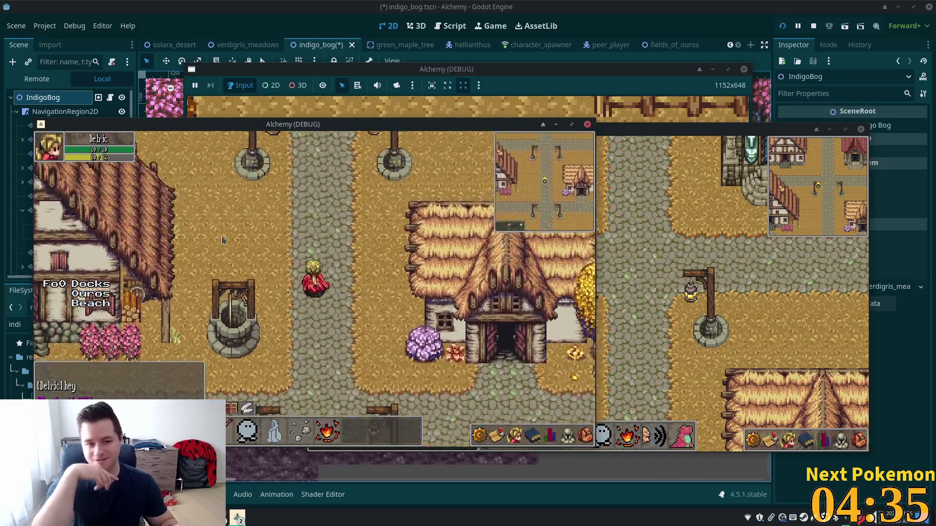
{"action": "key", "text": "a"}
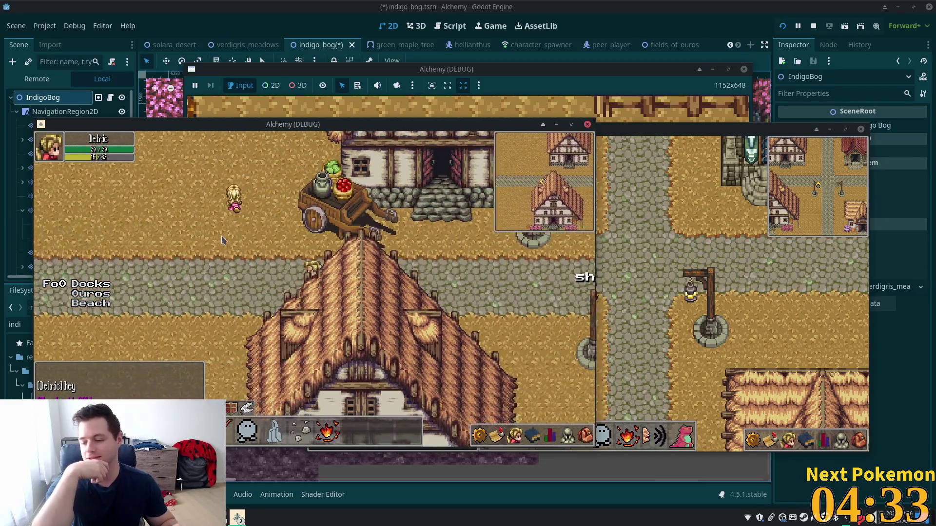
{"action": "key", "text": "a"}
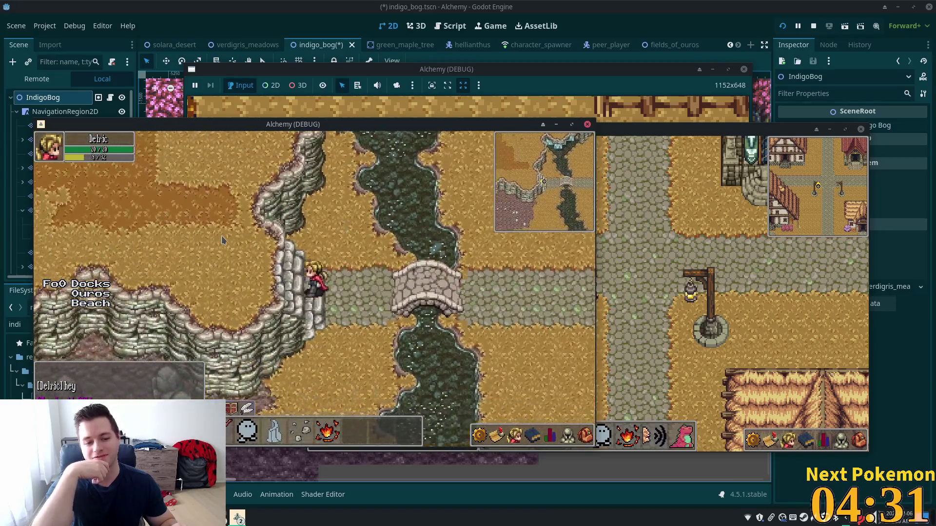
{"action": "key", "text": "a"}
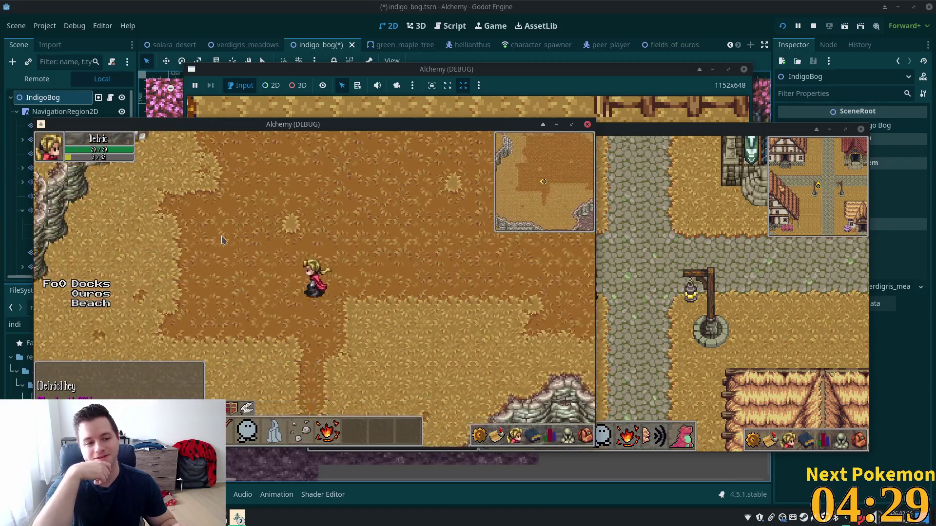
{"action": "key", "text": "a"}
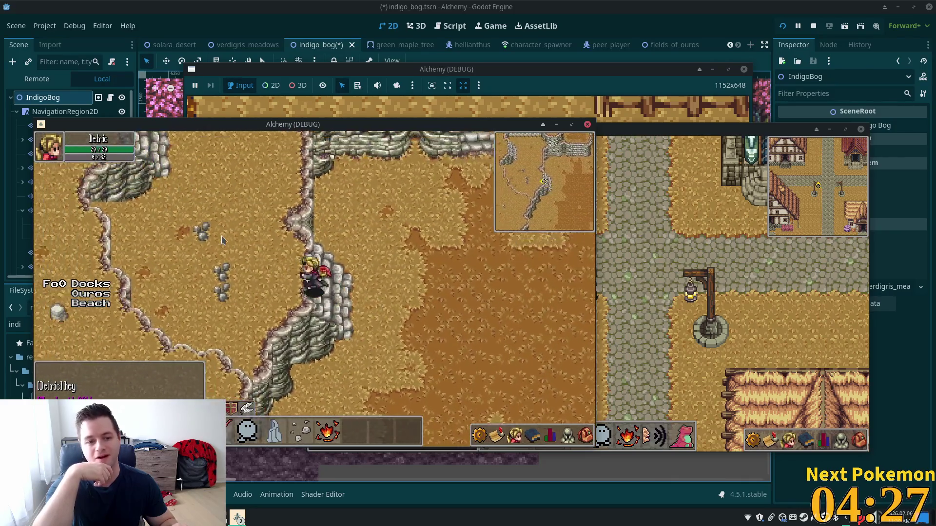
{"action": "key", "text": "a"}
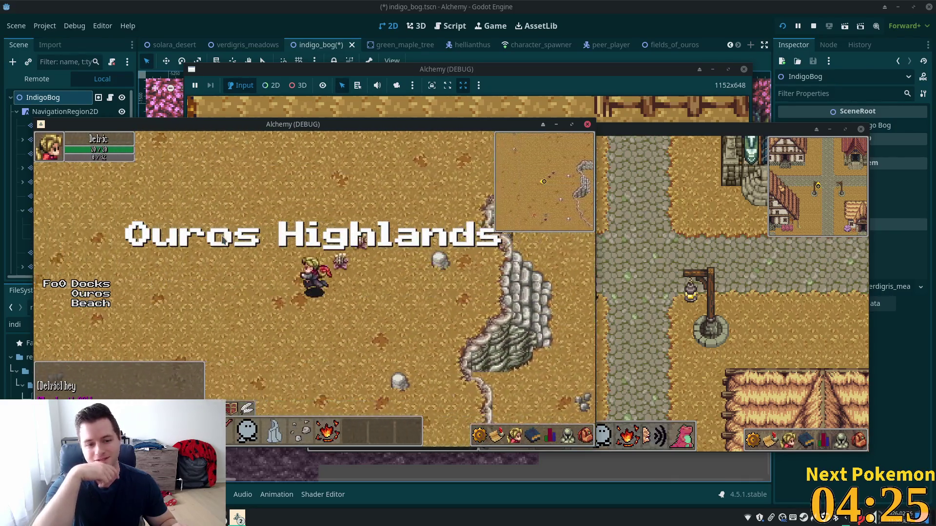
{"action": "key", "text": "a"}
{"action": "key", "text": "a"}
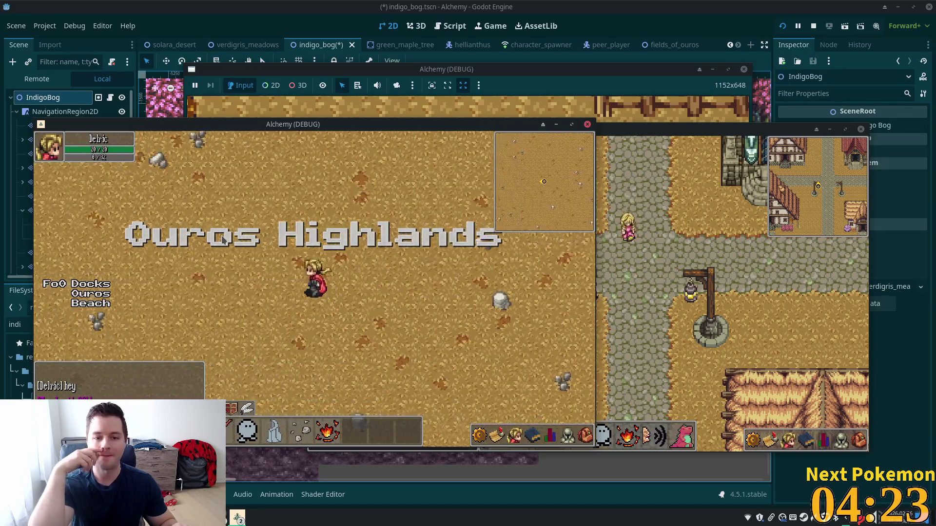
{"action": "key", "text": "a"}
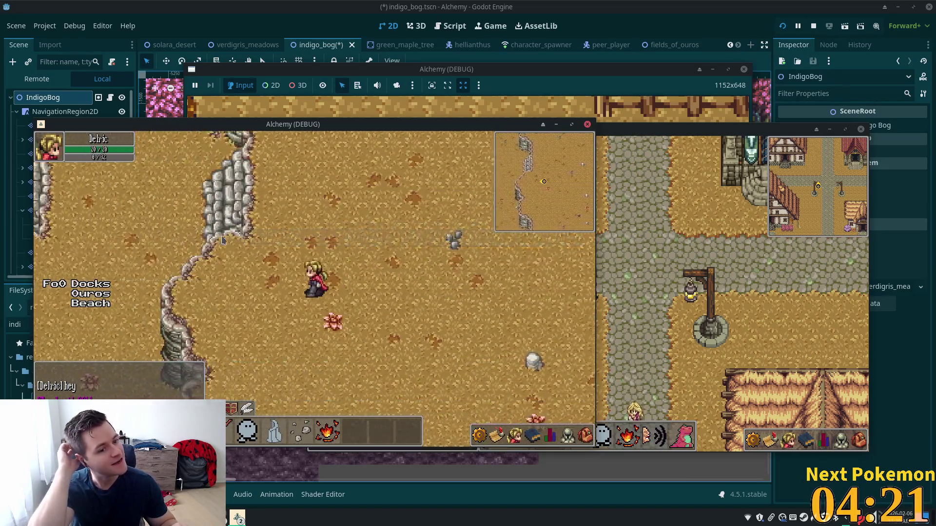
{"action": "key", "text": "a"}
{"action": "key", "text": "a"}
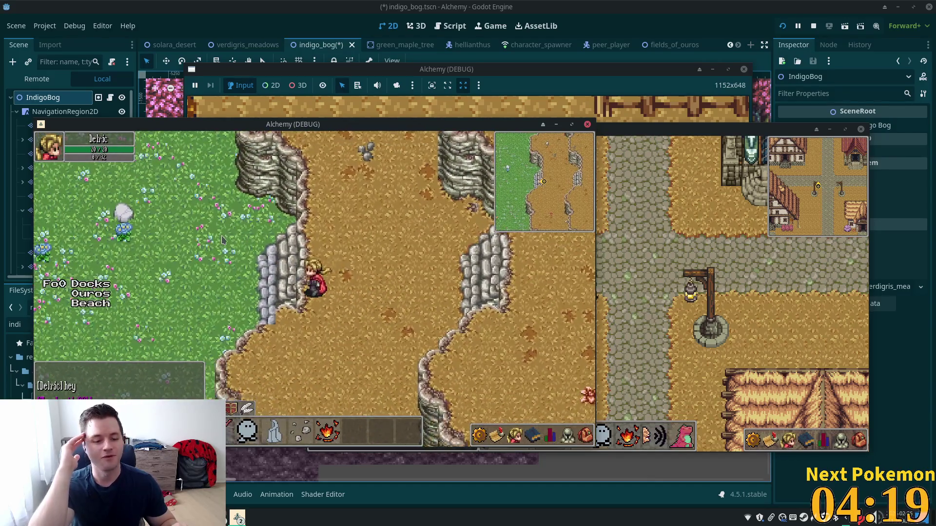
{"action": "key", "text": "a"}
Step: Walk up through the meadow's tall grass into the Indigo Bog forest, then back and forth
{"action": "key", "text": "a"}
{"action": "key", "text": "w"}
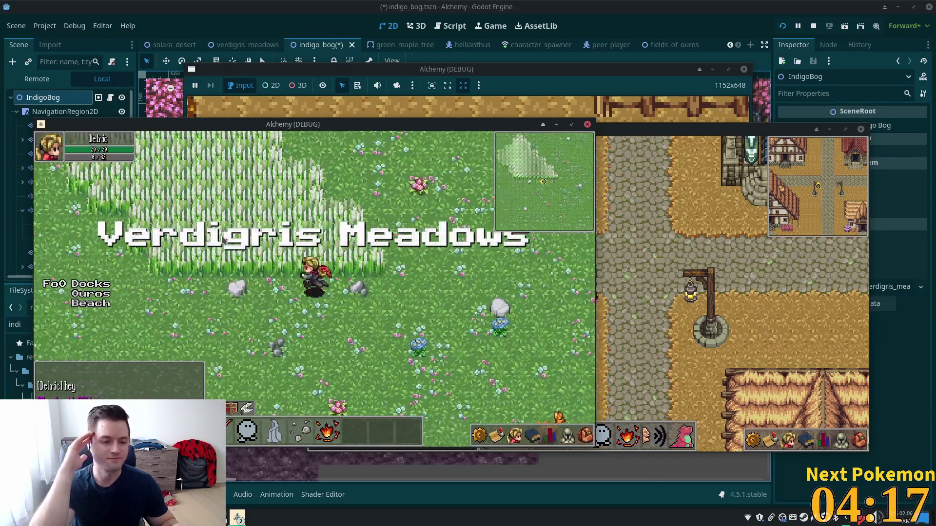
{"action": "key", "text": "w"}
{"action": "key", "text": "w"}
{"action": "key", "text": "a"}
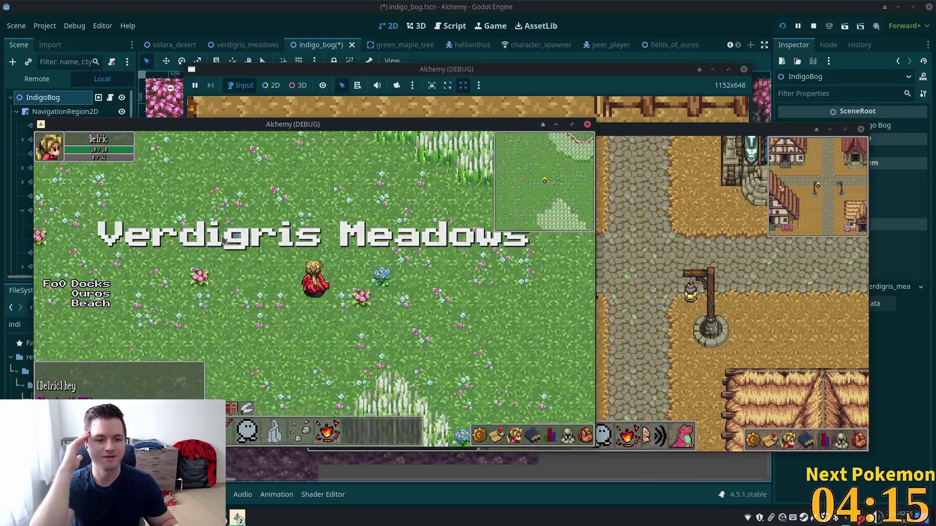
{"action": "key", "text": "w"}
{"action": "key", "text": "d"}
{"action": "key", "text": "w"}
{"action": "key", "text": "a"}
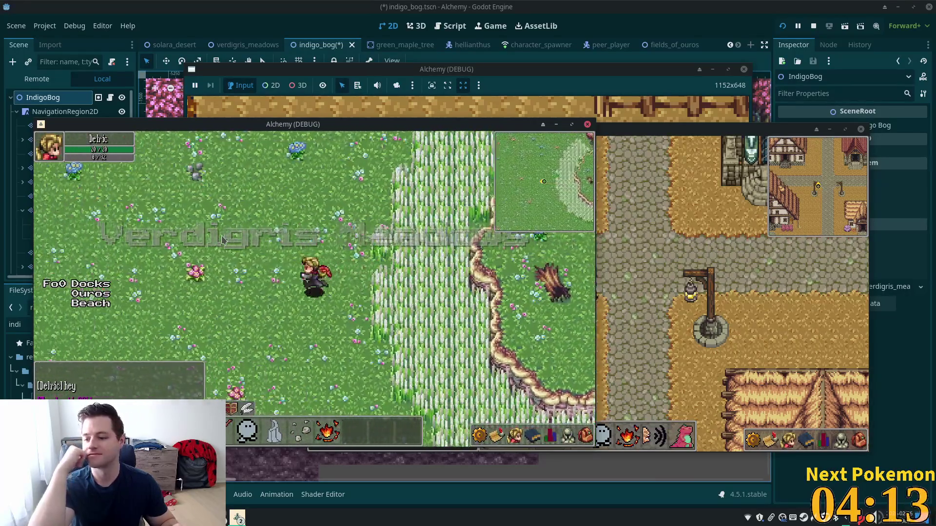
{"action": "key", "text": "a"}
{"action": "key", "text": "a"}
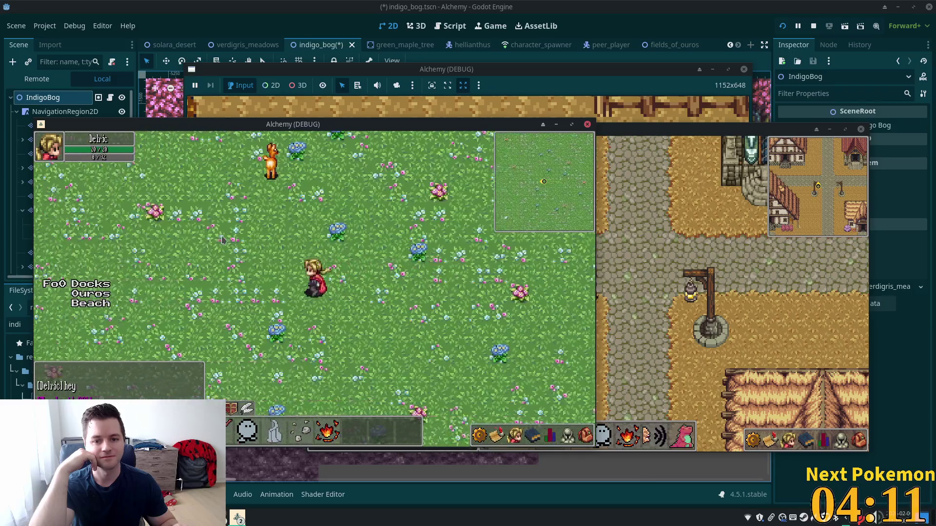
{"action": "key", "text": "w"}
{"action": "key", "text": "a"}
{"action": "key", "text": "w"}
{"action": "key", "text": "a"}
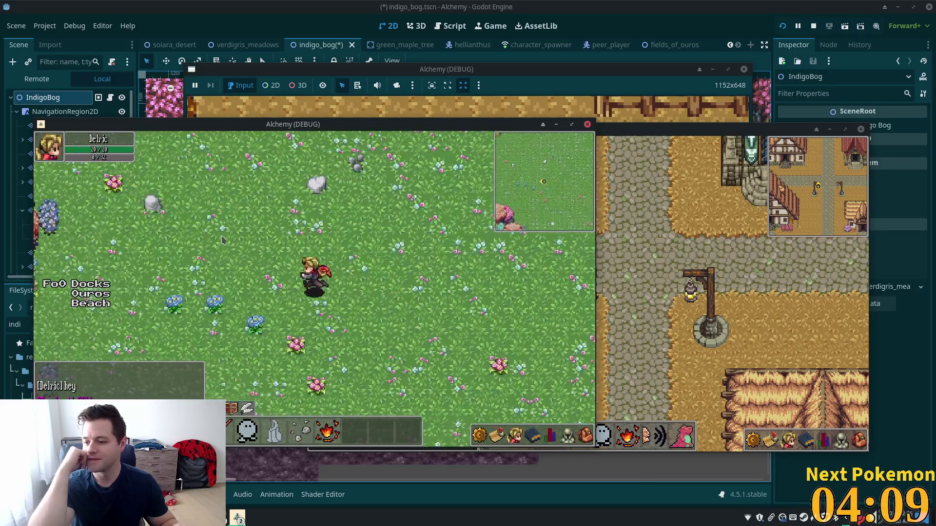
{"action": "key", "text": "w"}
{"action": "key", "text": "a"}
{"action": "key", "text": "d"}
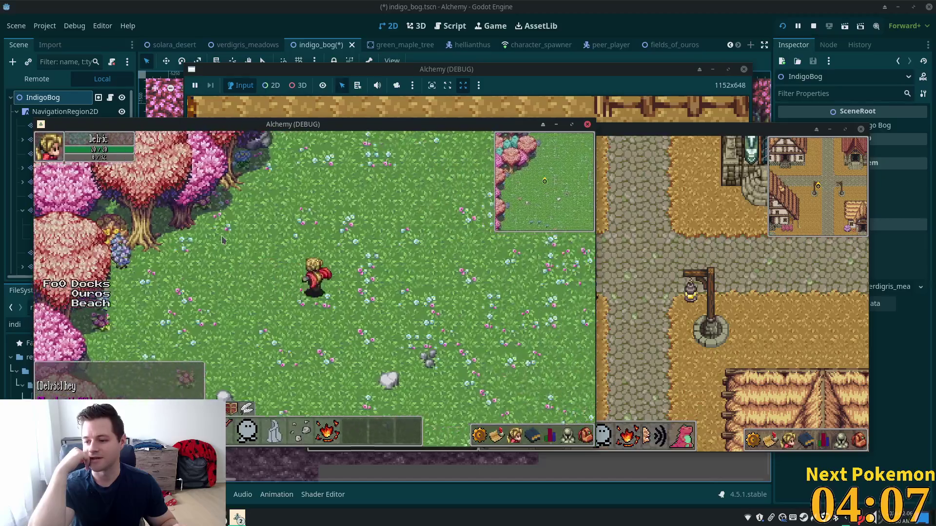
{"action": "key", "text": "w"}
{"action": "key", "text": "d"}
{"action": "key", "text": "w"}
{"action": "key", "text": "a"}
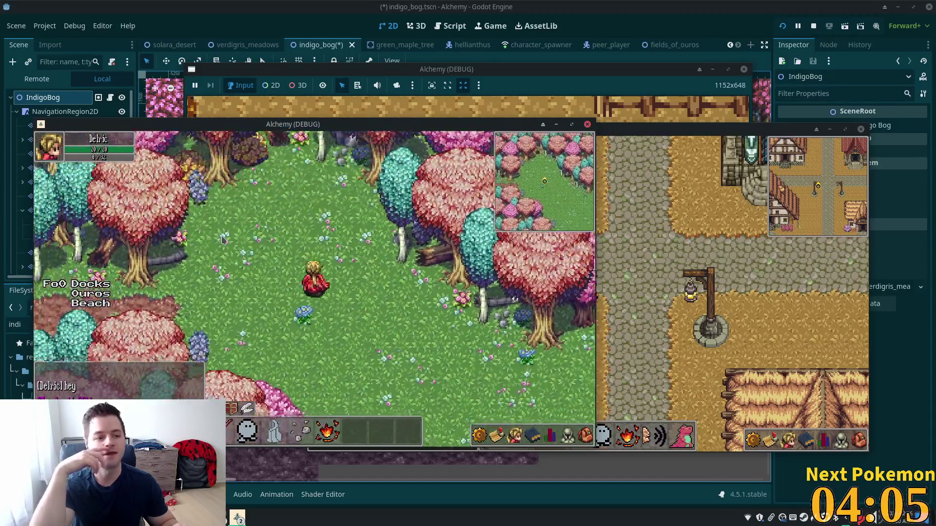
{"action": "key", "text": "a"}
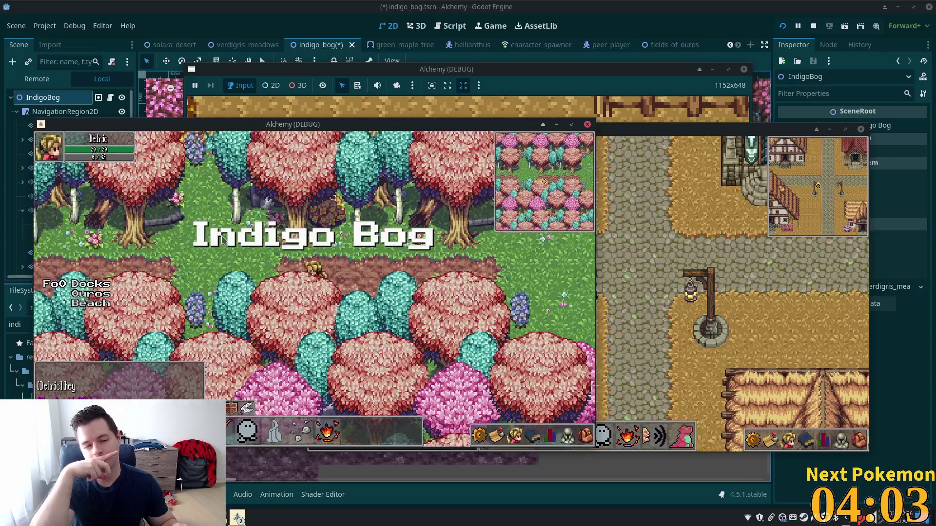
{"action": "key", "text": "d"}
{"action": "key", "text": "a"}
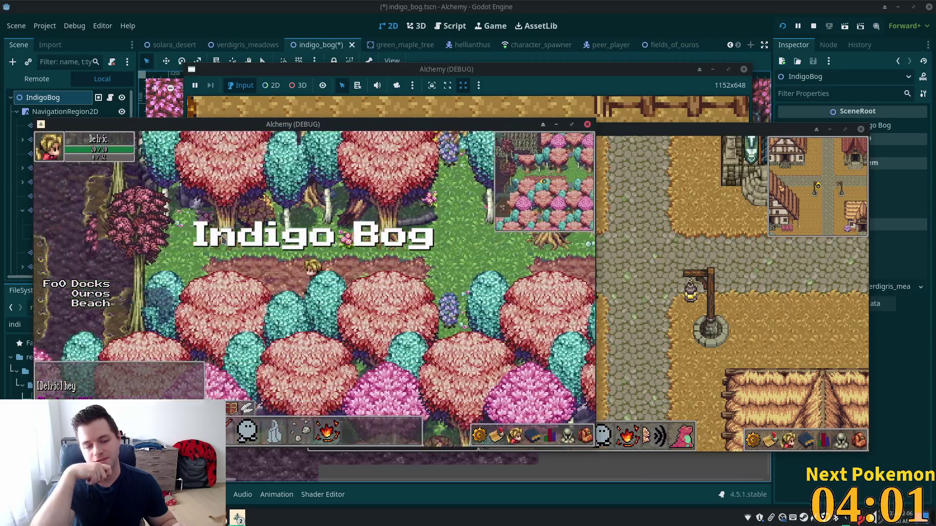
{"action": "key", "text": "a"}
{"action": "key", "text": "a"}
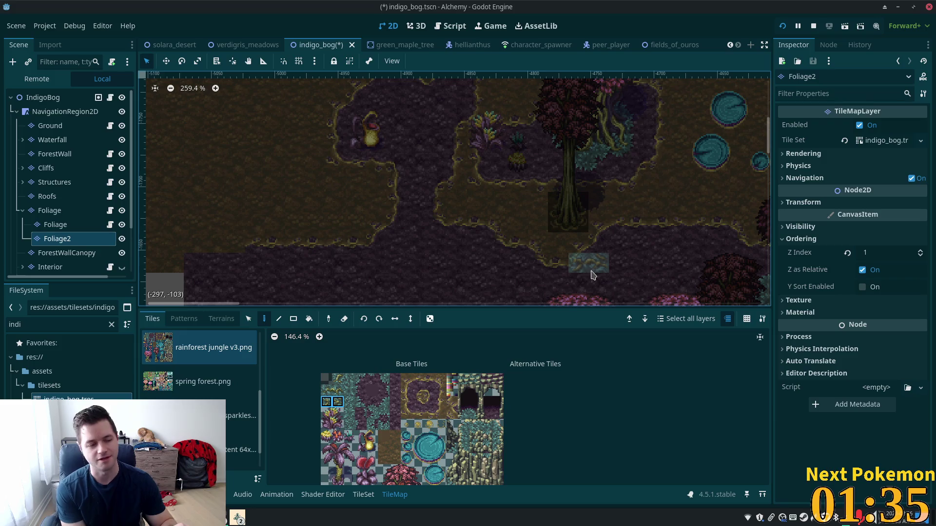
Step: Switch from Godot to the Cursor window showing bubble timing.txt
{"action": "key", "text": "alt+Tab"}
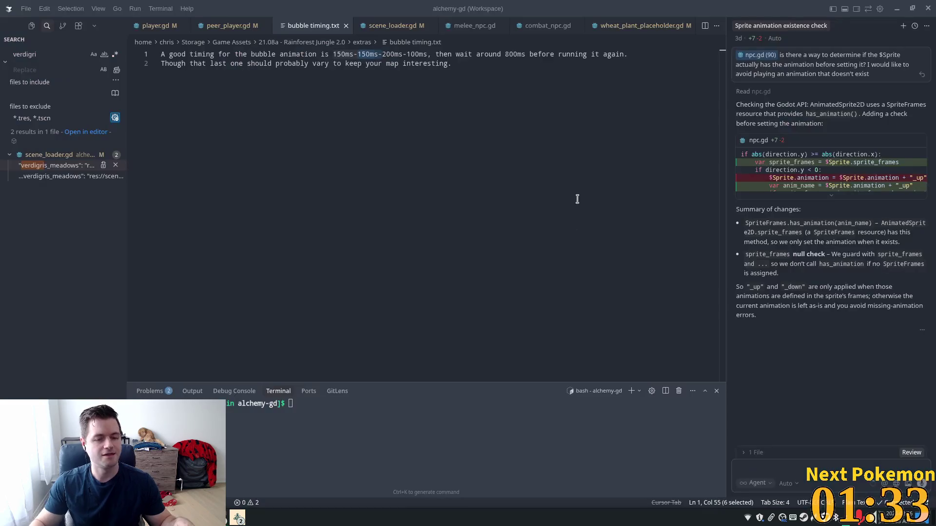
Step: Glance over peer_player.gd, then open server.gd via quick search 'server' and scroll through it
{"action": "left_click", "coordinate": [243, 129]}
{"action": "left_click", "coordinate": [221, 29]}
{"action": "scroll", "coordinate": [559, 239], "scroll_direction": "down", "scroll_amount": 2}
{"action": "scroll", "coordinate": [559, 246], "scroll_direction": "up", "scroll_amount": 3}
{"action": "scroll", "coordinate": [559, 247], "scroll_direction": "up", "scroll_amount": 8}
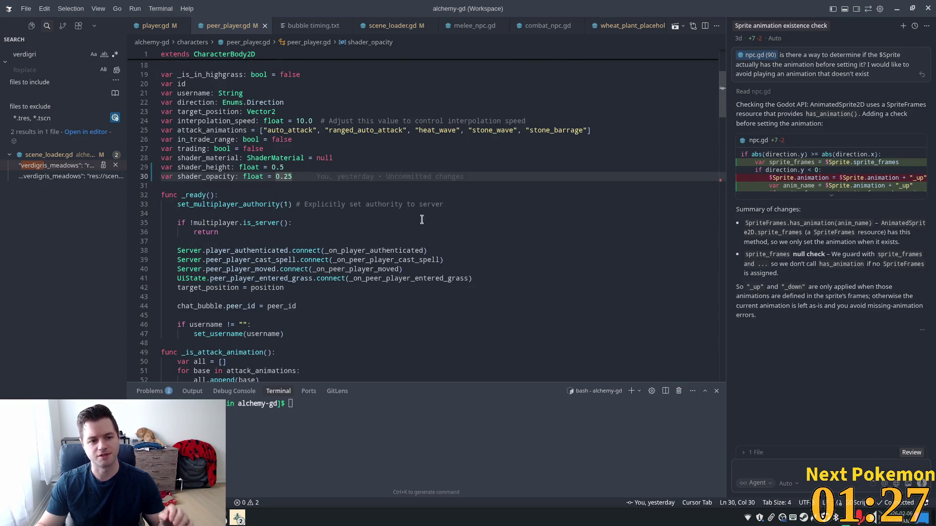
{"action": "key", "text": "ctrl+p"}
{"action": "type", "text": "server"}
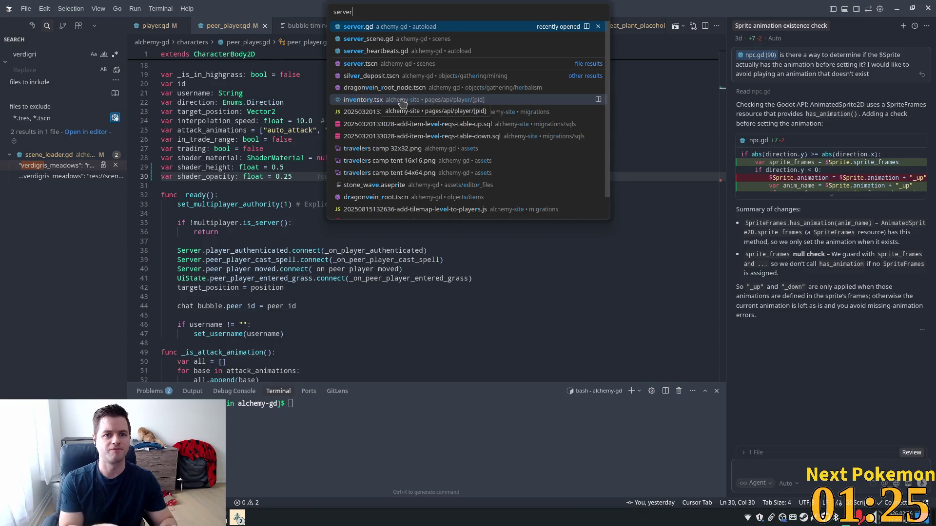
{"action": "key", "text": "Return"}
{"action": "scroll", "coordinate": [402, 99], "scroll_direction": "down", "scroll_amount": 15}
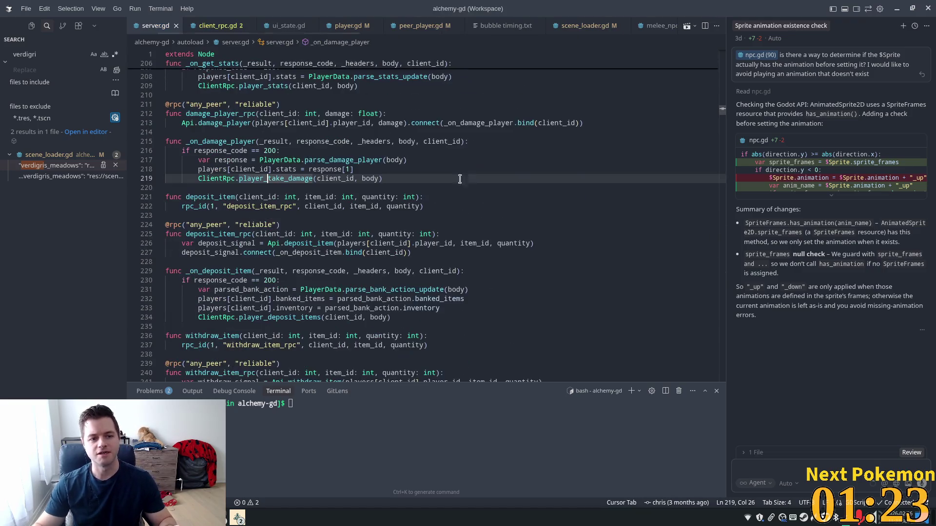
{"action": "left_click_drag", "start_coordinate": [723, 136], "coordinate": [726, 334]}
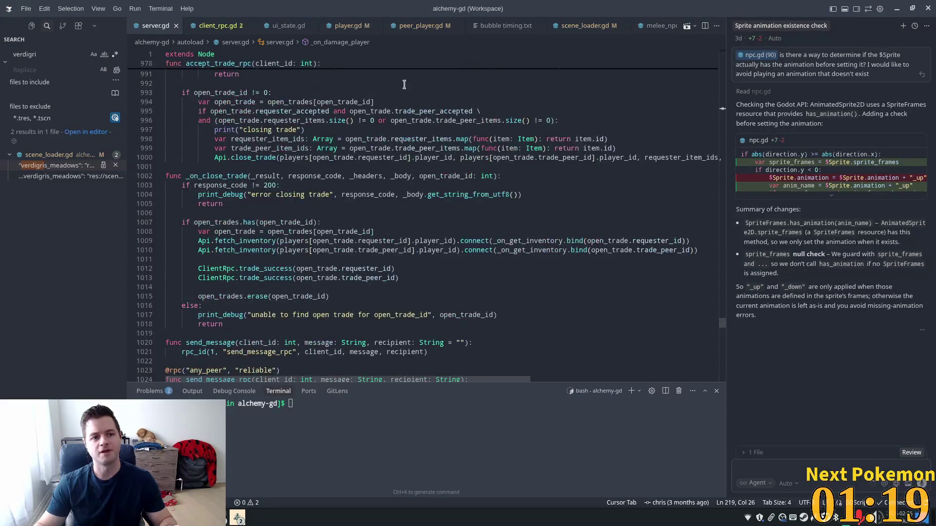
Step: Scroll player.gd to the high-grass handling and hide_bottom_half / show_bottom_half functions
{"action": "left_click", "coordinate": [343, 29]}
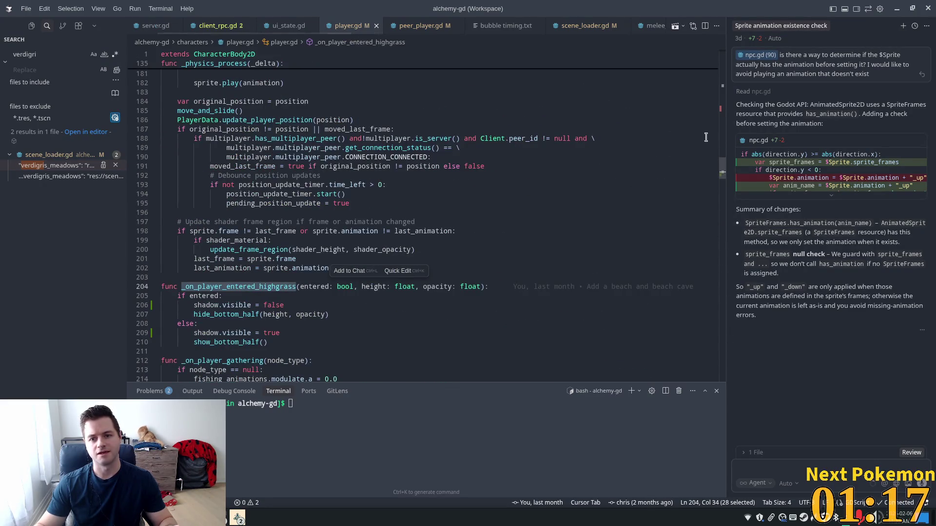
{"action": "mouse_move", "coordinate": [725, 166]}
{"action": "left_mouse_down"}
{"action": "mouse_move", "coordinate": [725, 73]}
{"action": "mouse_move", "coordinate": [727, 83]}
{"action": "left_mouse_up"}
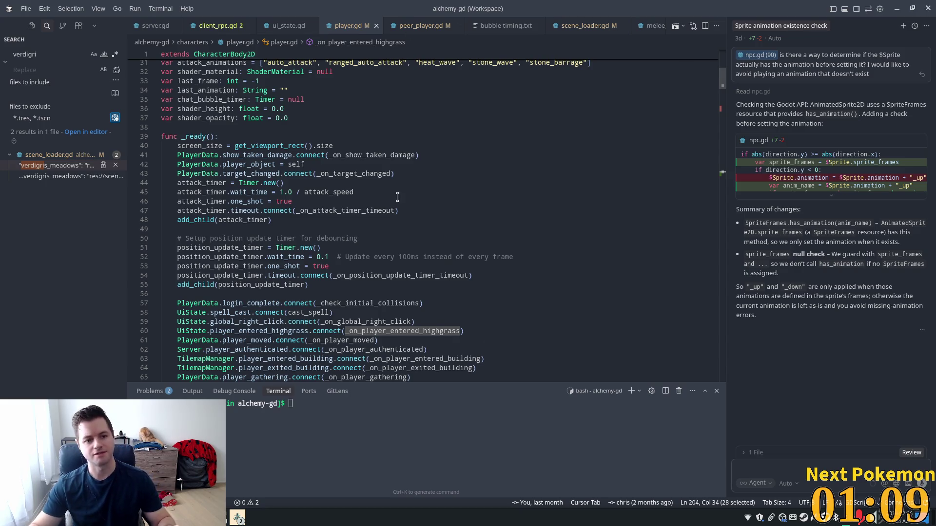
{"action": "scroll", "coordinate": [431, 195], "scroll_direction": "down", "scroll_amount": 10}
{"action": "scroll", "coordinate": [423, 238], "scroll_direction": "down", "scroll_amount": 2}
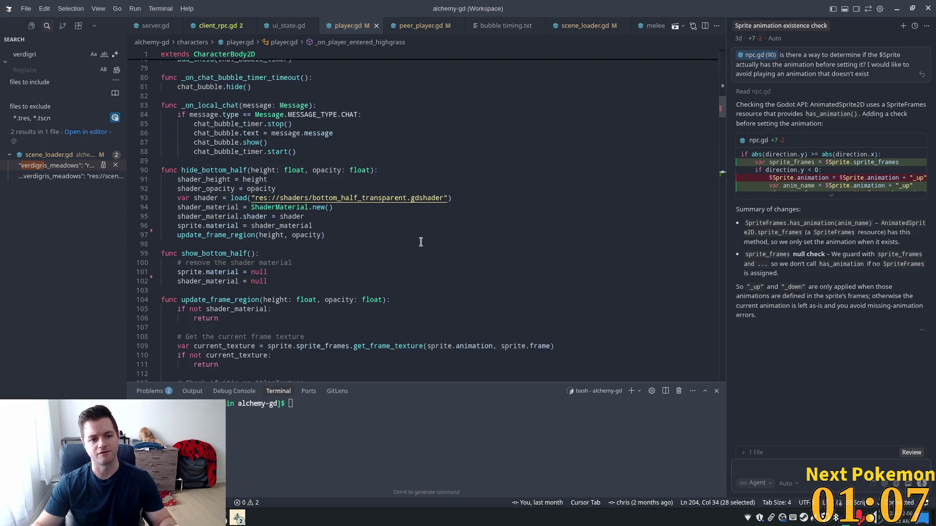
{"action": "key", "text": "ctrl+p"}
Step: Open peer_player.gd and select the multiplayer is_server check on line 35 of _ready
{"action": "type", "text": "perr"}
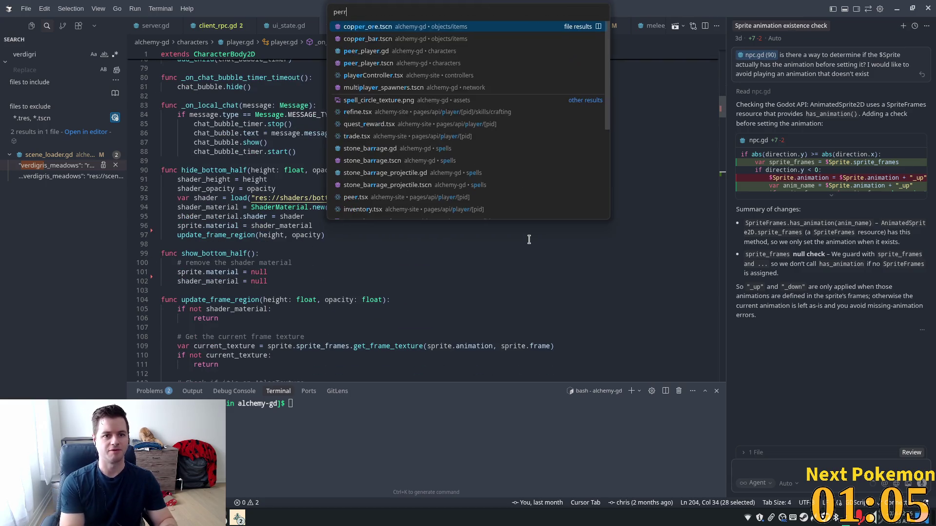
{"action": "key", "text": "BackSpace"}
{"action": "key", "text": "BackSpace"}
{"action": "type", "text": "er_player"}
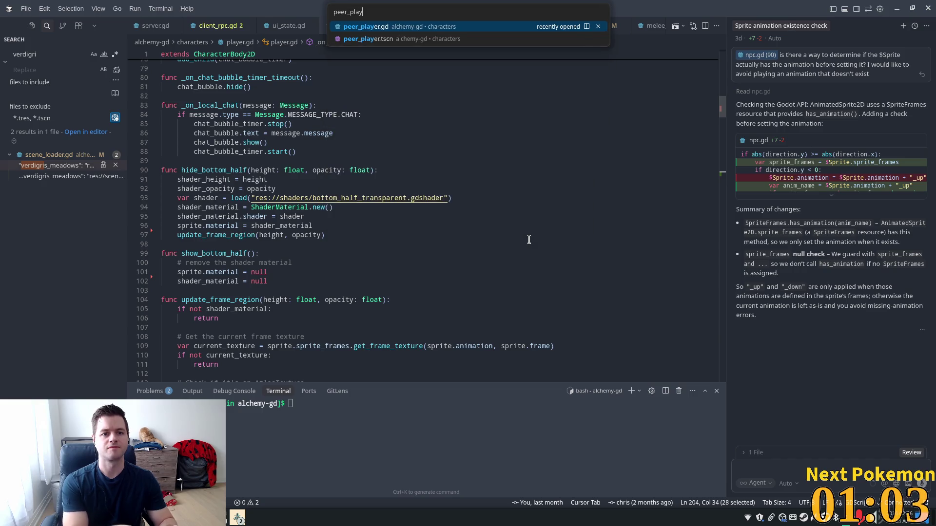
{"action": "key", "text": "Return"}
{"action": "left_click", "coordinate": [229, 205]}
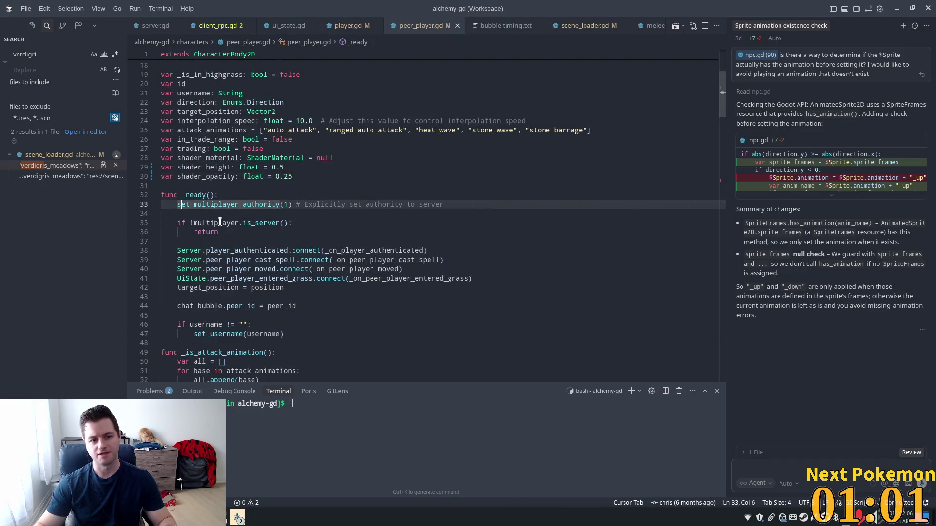
{"action": "left_click_drag", "start_coordinate": [186, 223], "coordinate": [293, 224]}
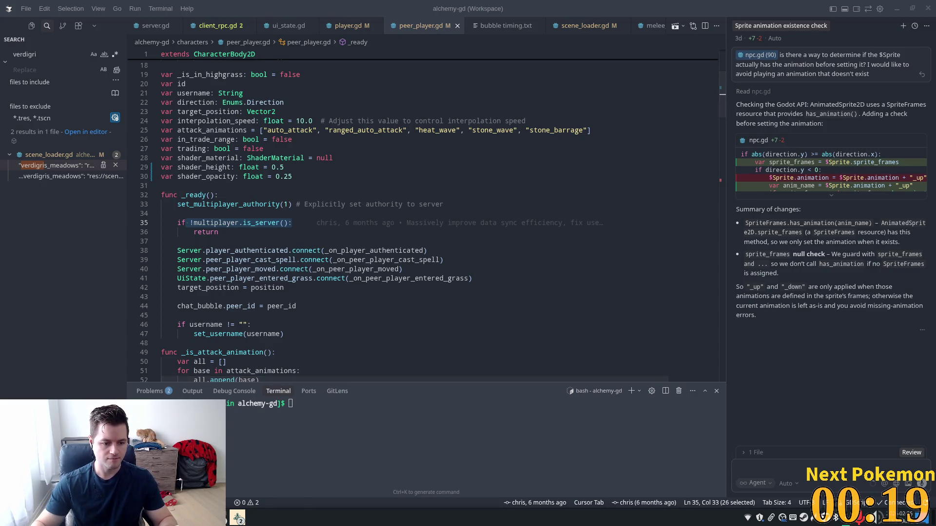
Step: Return to Godot and pan the Indigo Bog canvas to another part of the map
{"action": "left_click", "coordinate": [214, 518]}
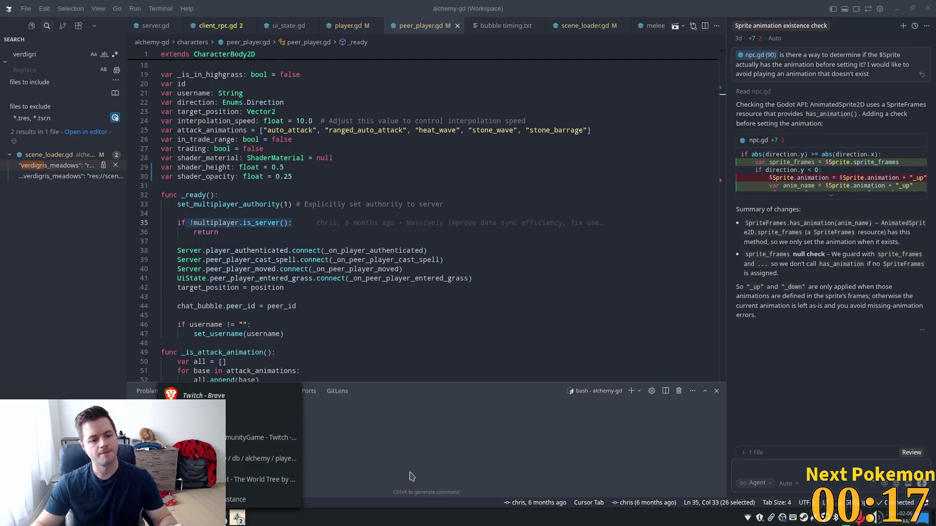
{"action": "key", "text": "alt+Tab"}
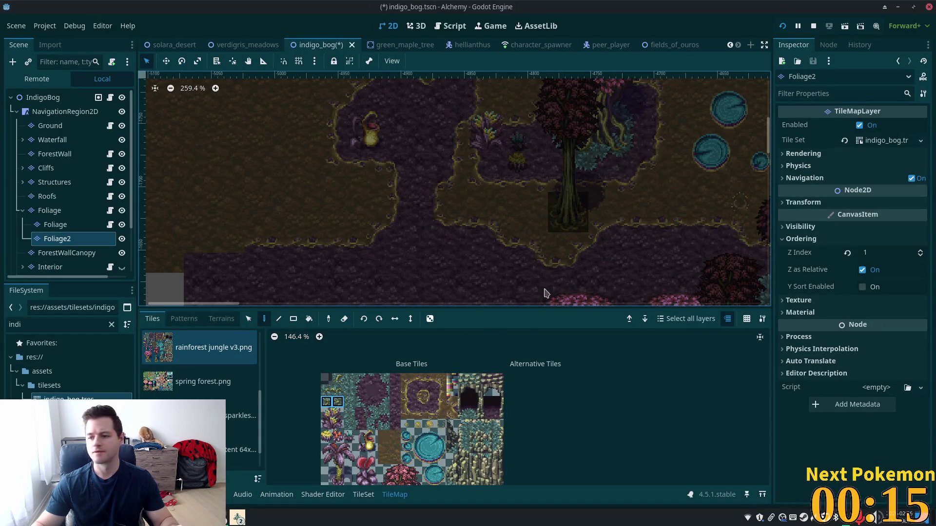
{"action": "scroll", "coordinate": [444, 261], "scroll_direction": "down", "scroll_amount": 5}
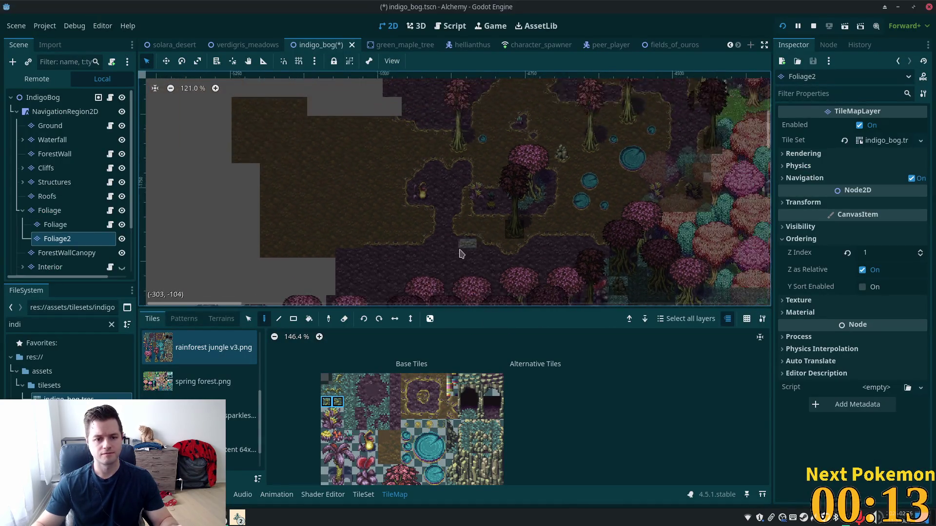
{"action": "left_click_drag", "start_coordinate": [469, 246], "coordinate": [467, 151]}
{"action": "scroll", "coordinate": [468, 151], "scroll_direction": "down", "scroll_amount": 3}
{"action": "scroll", "coordinate": [558, 174], "scroll_direction": "down", "scroll_amount": 1}
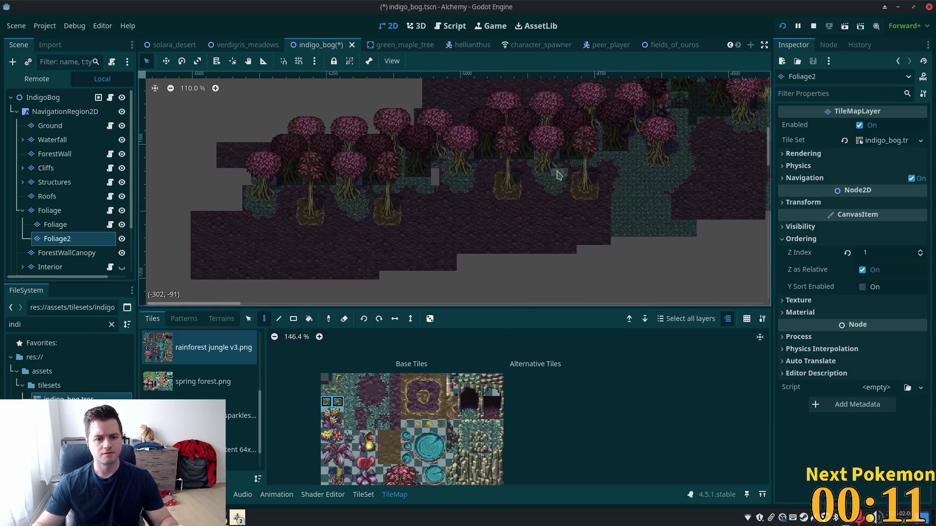
{"action": "scroll", "coordinate": [438, 185], "scroll_direction": "up", "scroll_amount": 5}
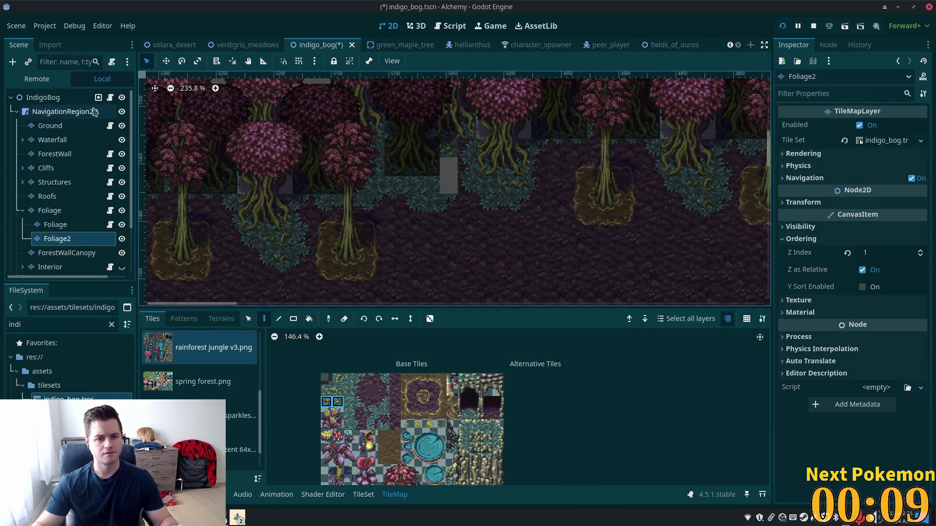
Step: Make the Ground layer active and pick a soil edge tile from the atlas
{"action": "left_click", "coordinate": [51, 125]}
{"action": "scroll", "coordinate": [487, 175], "scroll_direction": "up", "scroll_amount": 3}
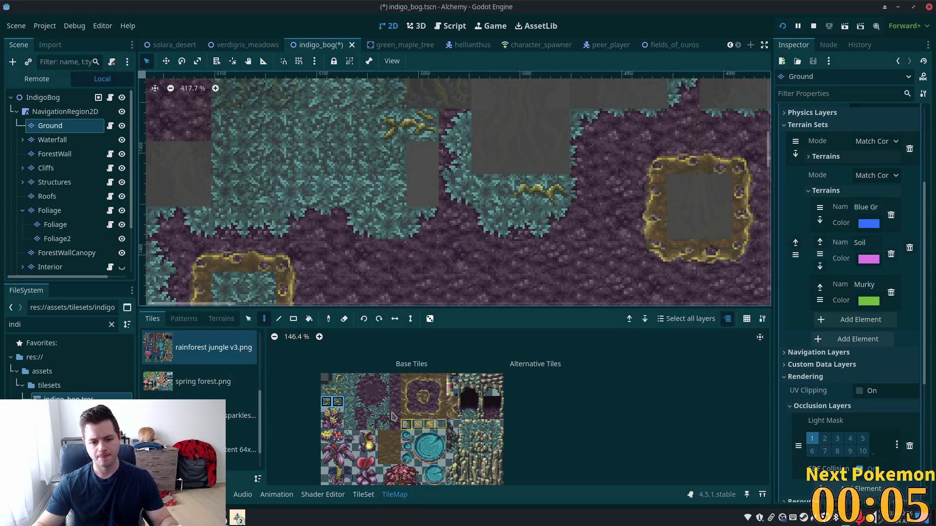
{"action": "left_click_drag", "start_coordinate": [361, 391], "coordinate": [372, 392]}
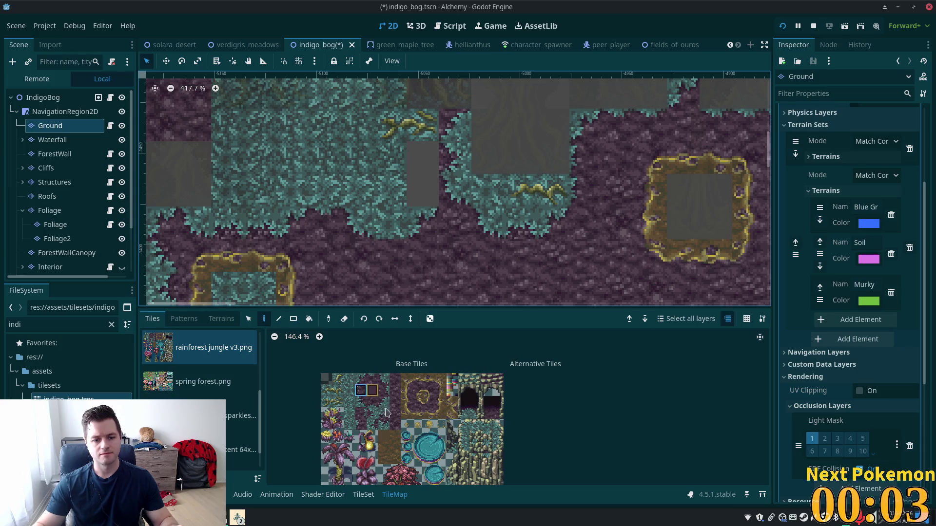
{"action": "left_click", "coordinate": [372, 424]}
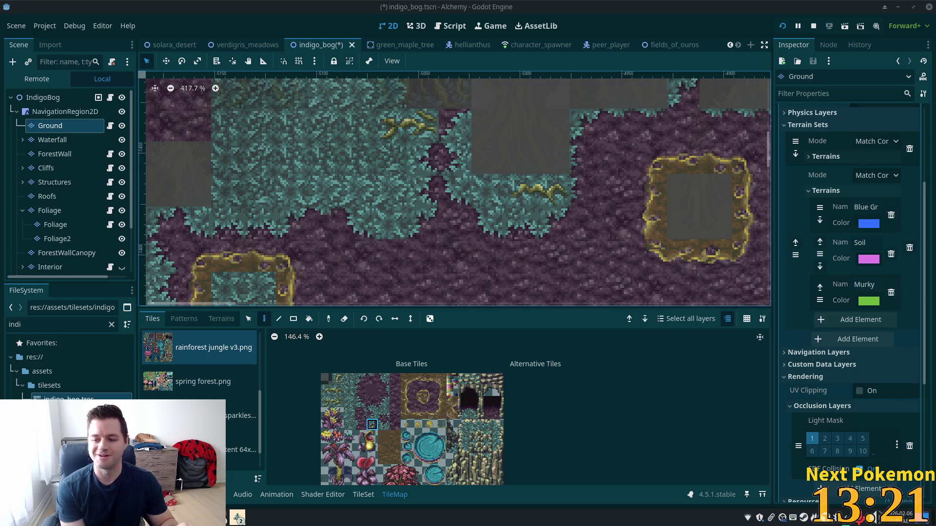
{"action": "scroll", "coordinate": [349, 220], "scroll_direction": "down", "scroll_amount": 3}
Step: Zoom out over the soil and grass edges, then return to peer_player.gd's server check line
{"action": "scroll", "coordinate": [349, 220], "scroll_direction": "down", "scroll_amount": 4}
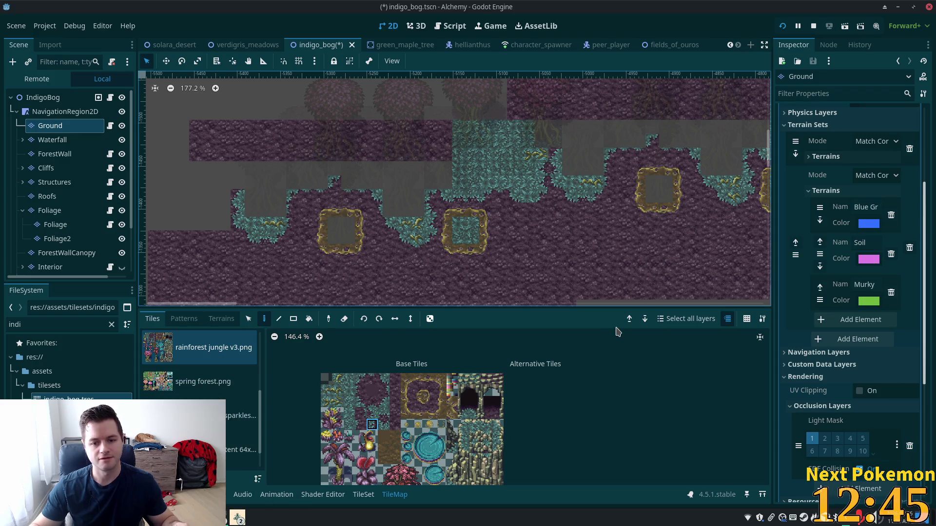
{"action": "key", "text": "alt+Tab"}
{"action": "left_click", "coordinate": [294, 214]}
{"action": "left_click", "coordinate": [295, 224]}
Step: Select the if !multiplayer.is_server(): line and attach it to the AI chat
{"action": "mouse_move", "coordinate": [201, 223]}
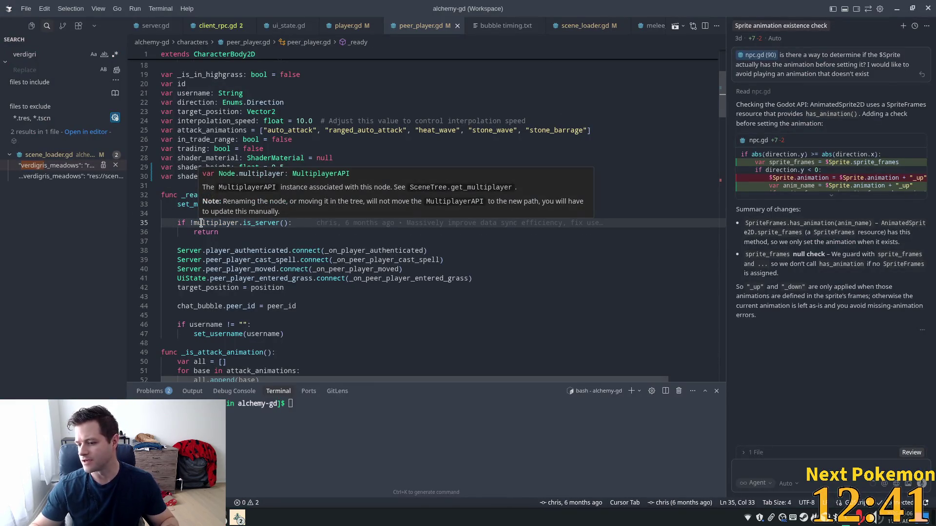
{"action": "left_click", "coordinate": [236, 251]}
{"action": "left_click", "coordinate": [194, 215]}
{"action": "left_click_drag", "start_coordinate": [177, 223], "coordinate": [292, 223]}
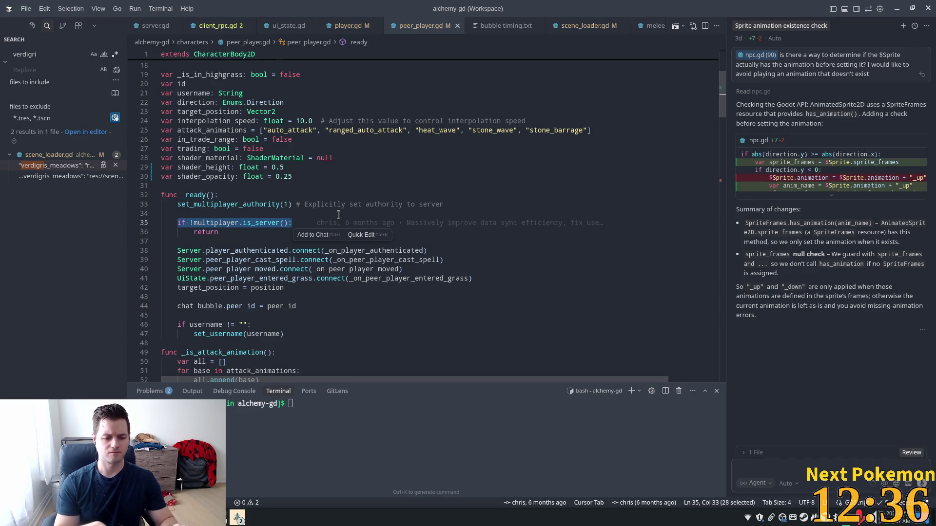
{"action": "key", "text": "ctrl+l"}
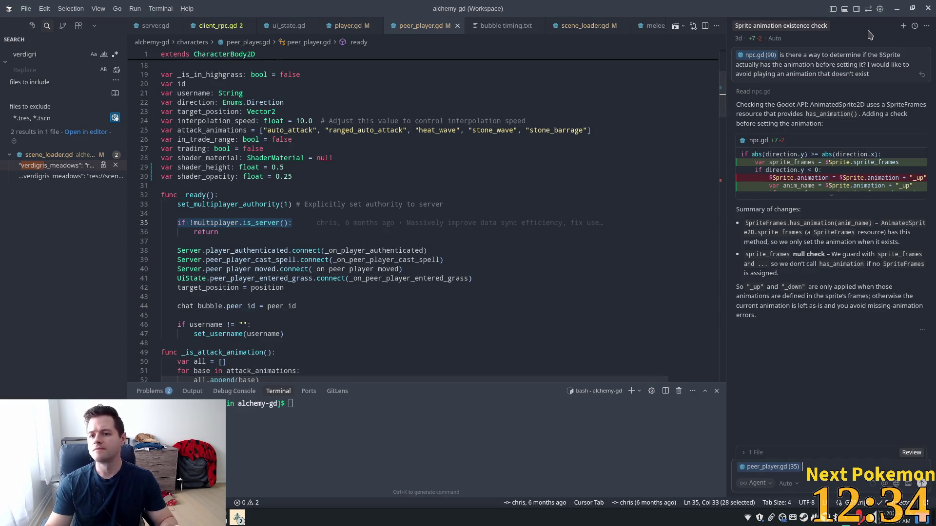
{"action": "left_click", "coordinate": [856, 8]}
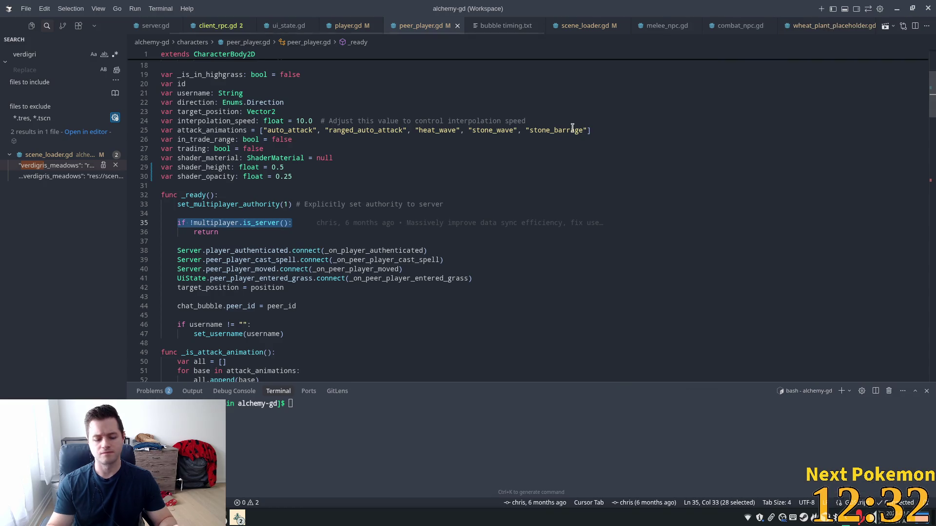
{"action": "key", "text": "ctrl+l"}
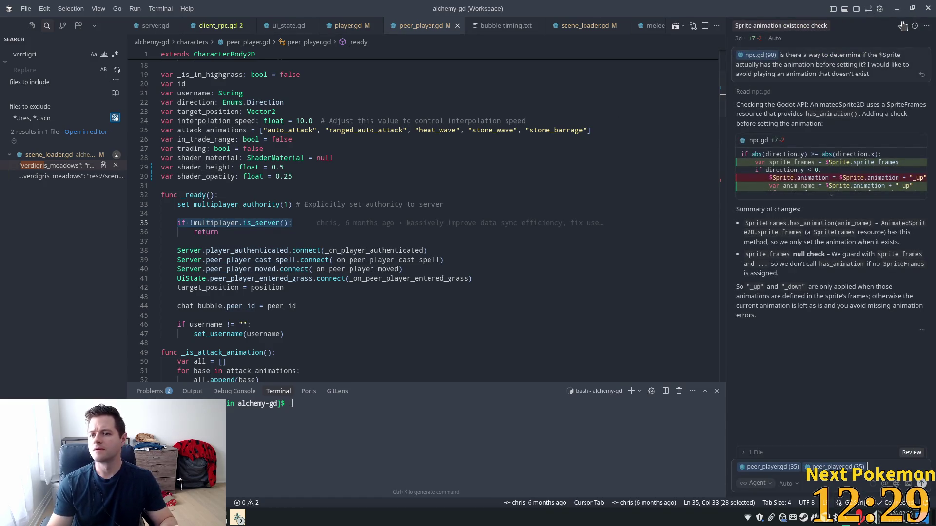
Step: Start a fresh chat, reattach line 35, and remove the duplicate file references
{"action": "left_click", "coordinate": [903, 25]}
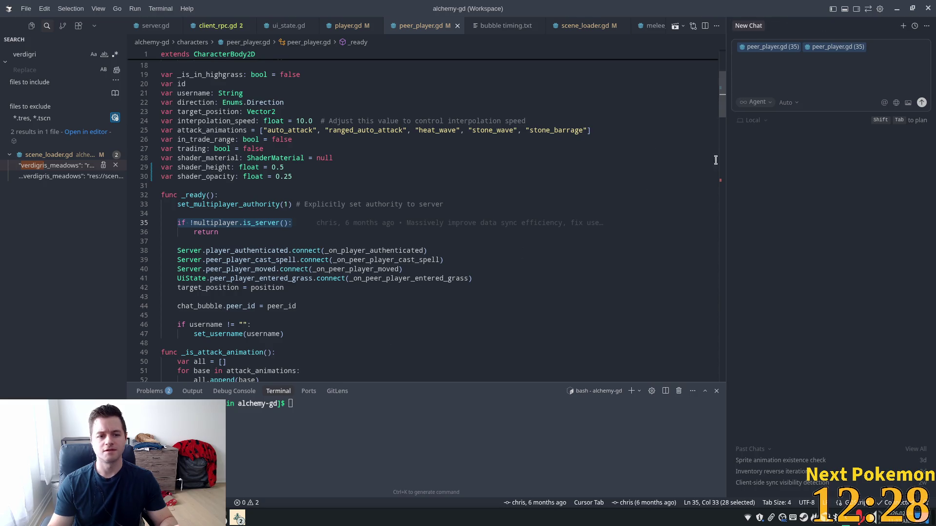
{"action": "left_click", "coordinate": [247, 287]}
{"action": "left_click_drag", "start_coordinate": [315, 227], "coordinate": [177, 223]}
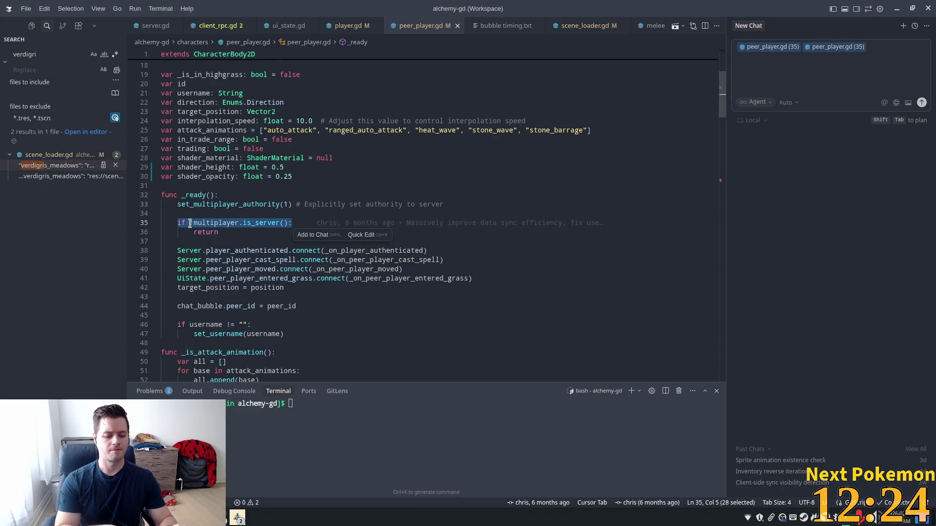
{"action": "key", "text": "ctrl+l"}
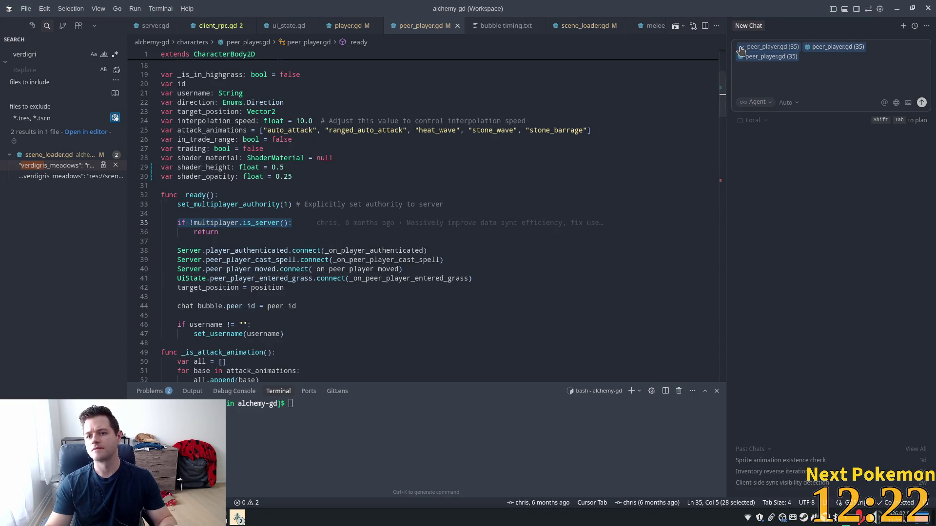
{"action": "left_click", "coordinate": [740, 47]}
{"action": "left_click", "coordinate": [741, 48]}
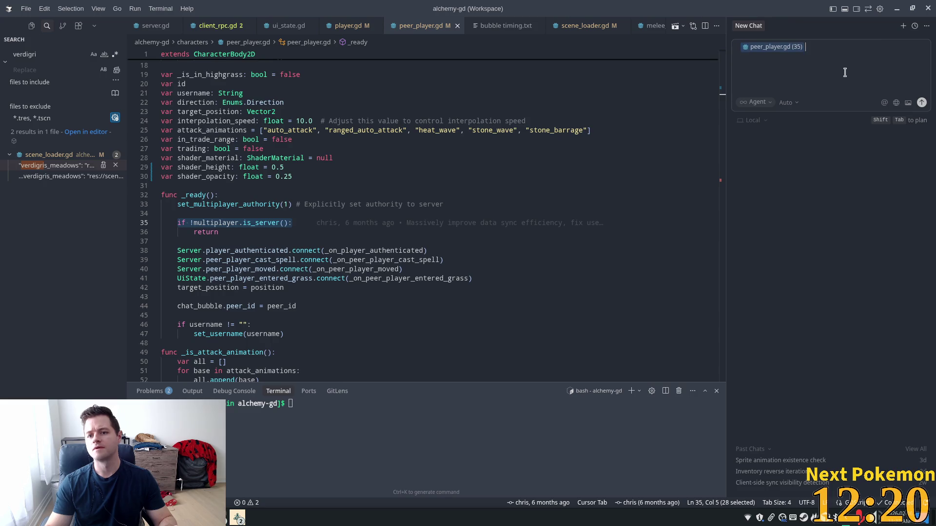
Step: Ask whether Godot has compile-time directives to keep multiplayer server code out of client builds
{"action": "type", "text": "Does "}
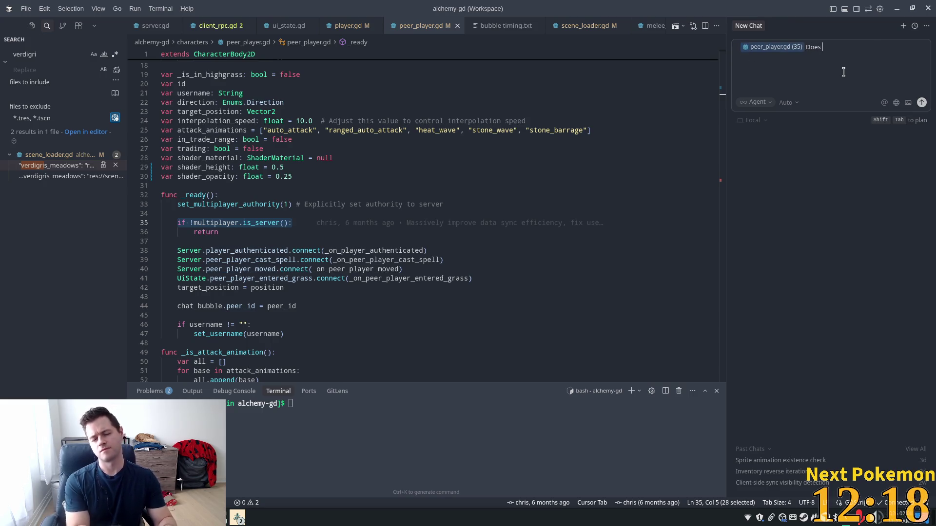
{"action": "type", "text": "godot have"}
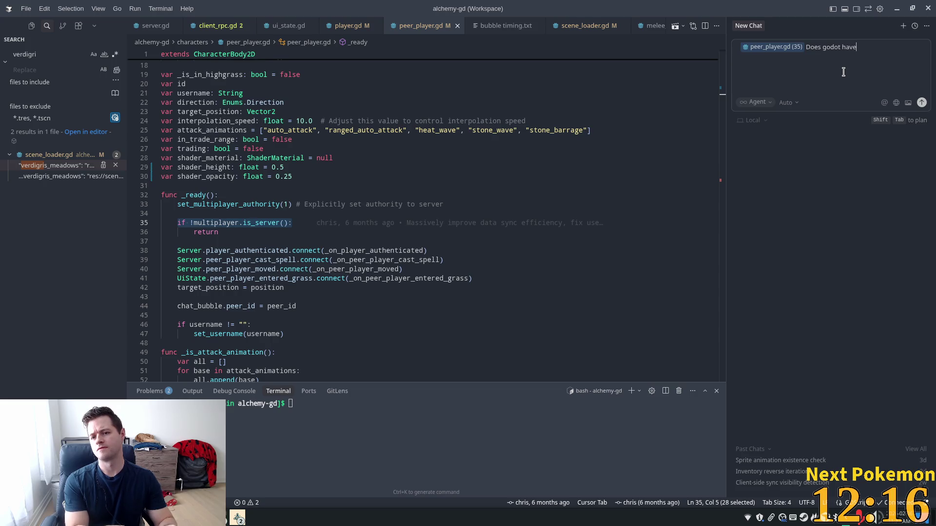
{"action": "type", "text": " compile"}
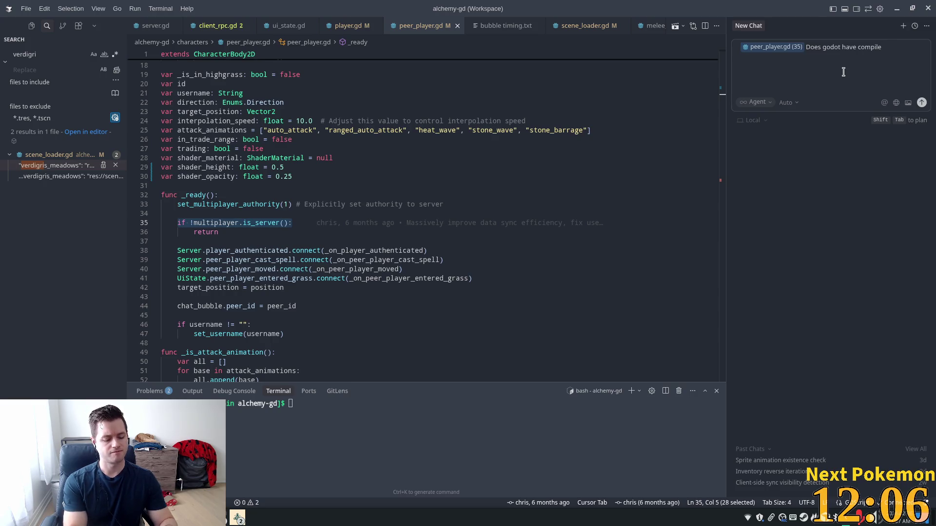
{"action": "type", "text": "timedirectives"}
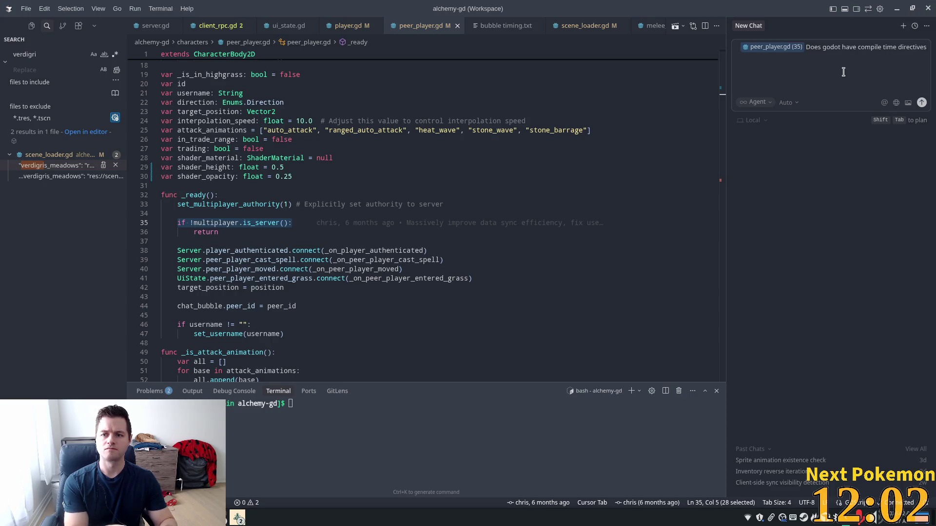
{"action": "type", "text": " that I c"}
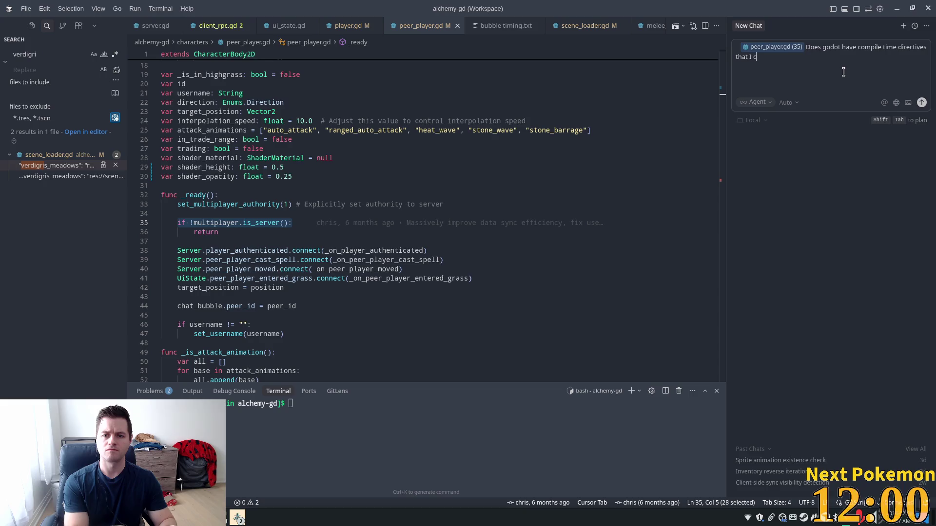
{"action": "type", "text": "ould use to "}
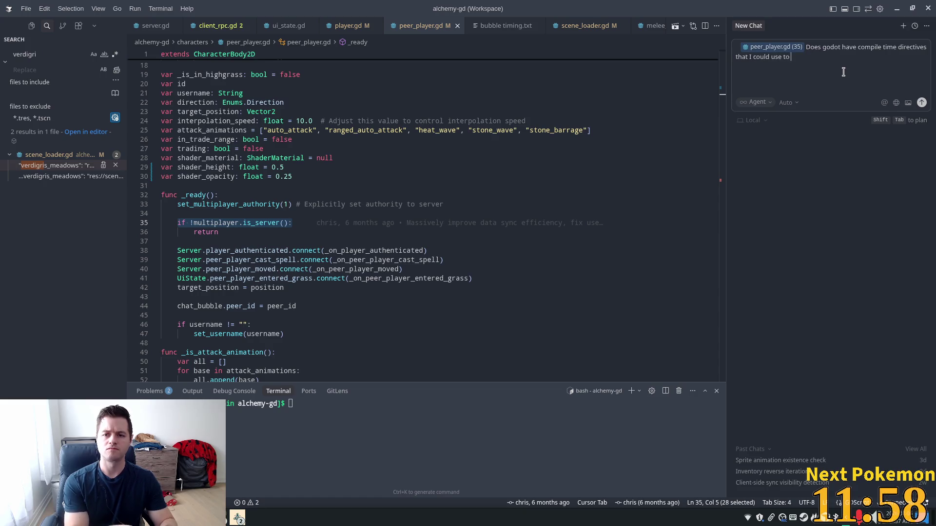
{"action": "type", "text": "ensure that "}
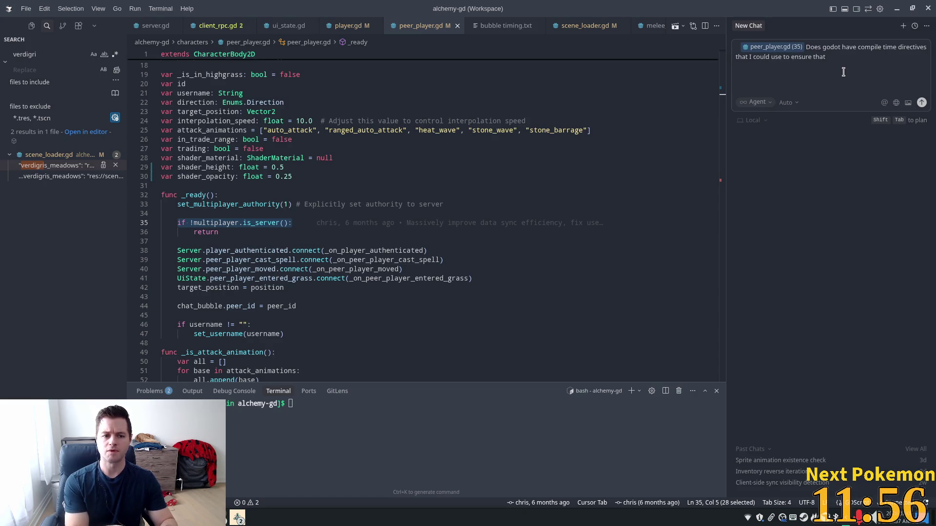
{"action": "type", "text": "mut"}
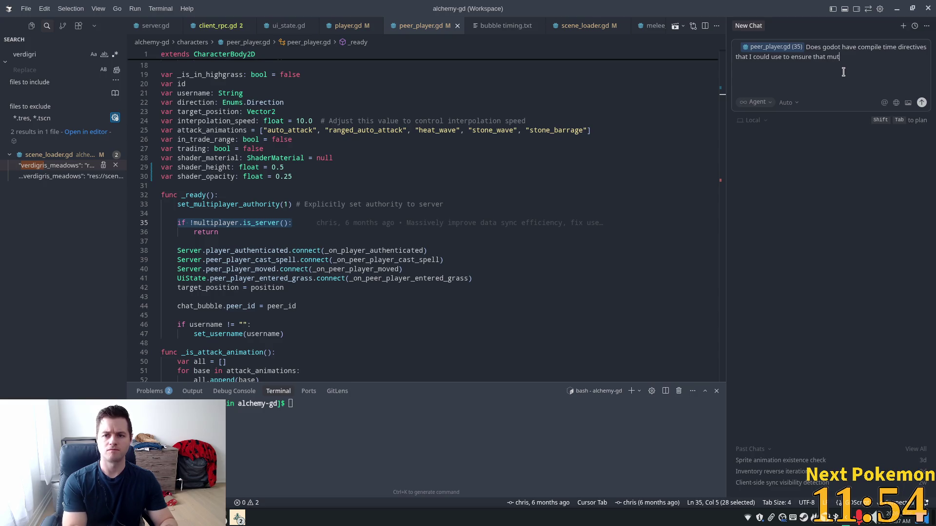
{"action": "key", "text": "BackSpace"}
{"action": "type", "text": "ltiplayer "}
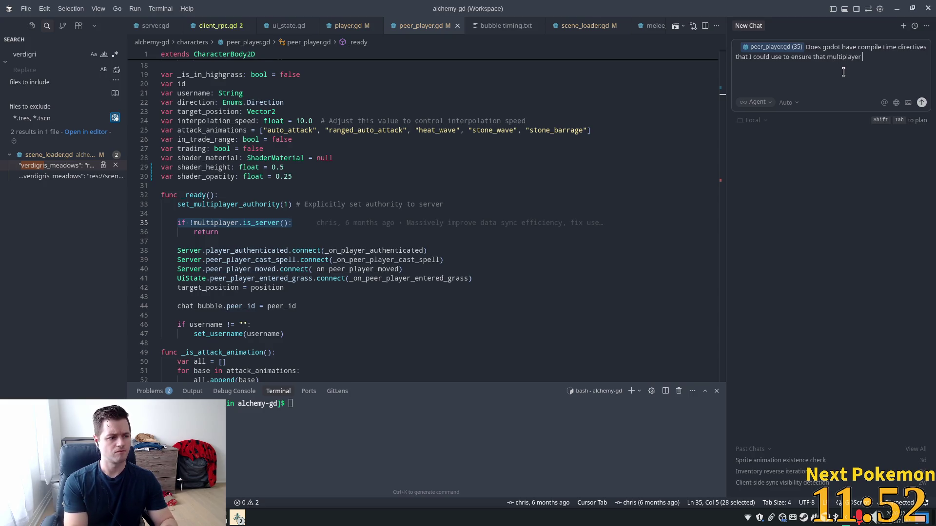
{"action": "type", "text": "ser"}
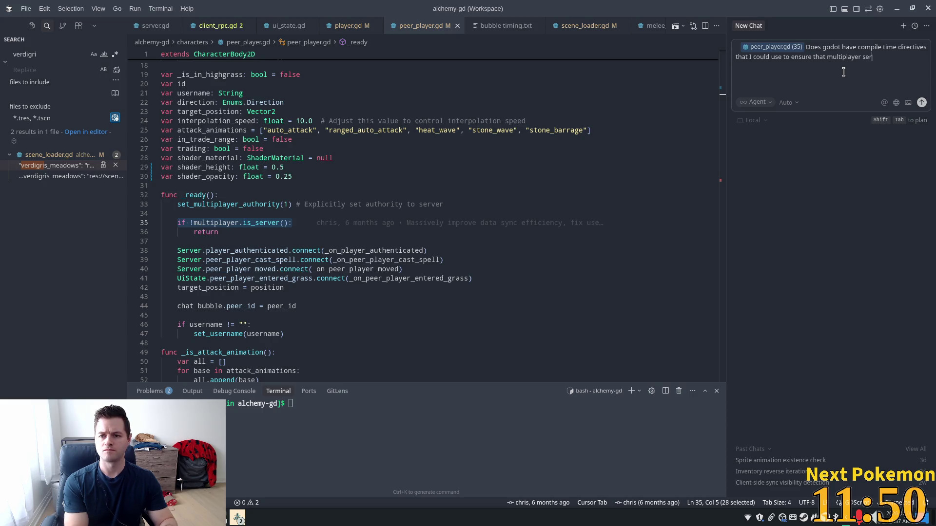
{"action": "type", "text": "ver code"}
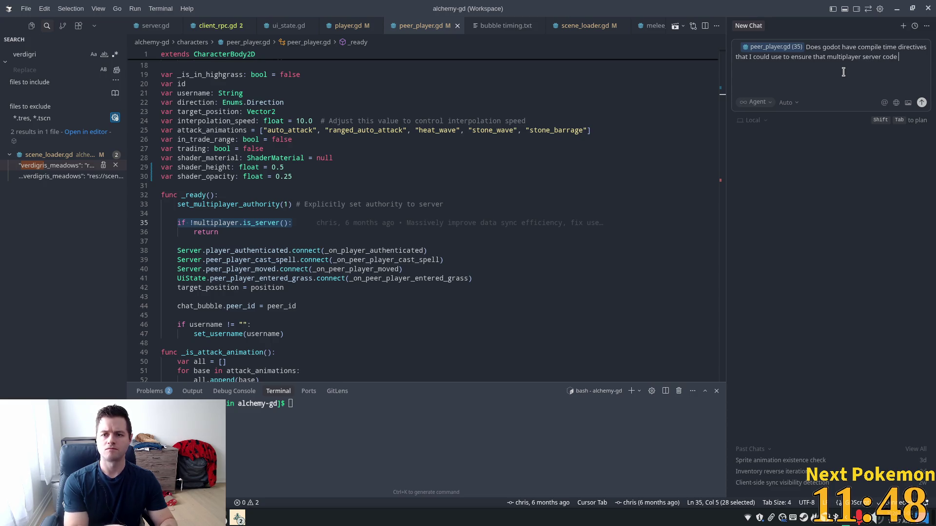
{"action": "type", "text": "sisn't"}
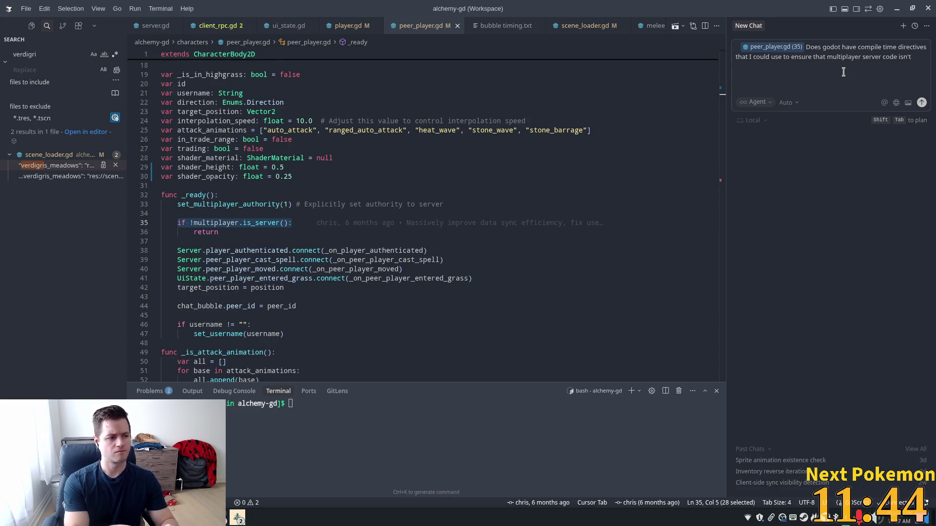
{"action": "type", "text": " compile"}
{"action": "type", "text": "d into client bui"}
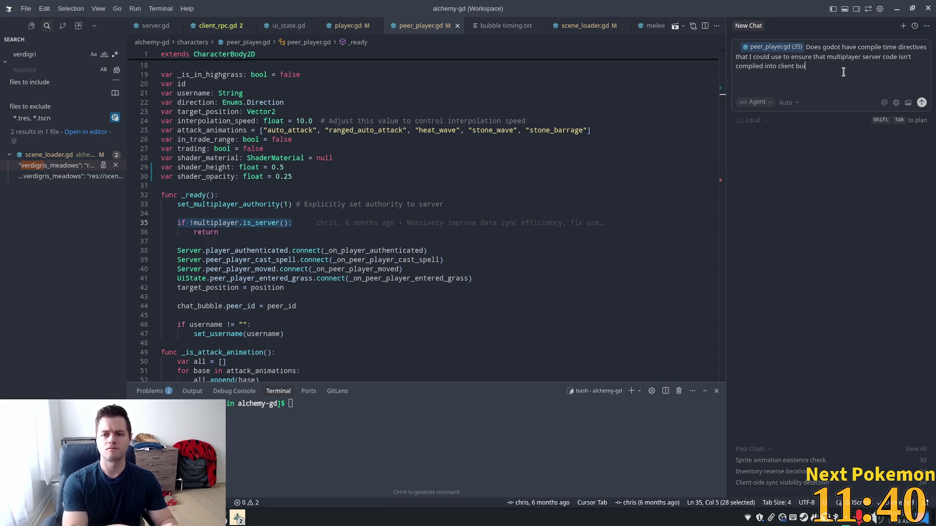
{"action": "type", "text": "lds?"}
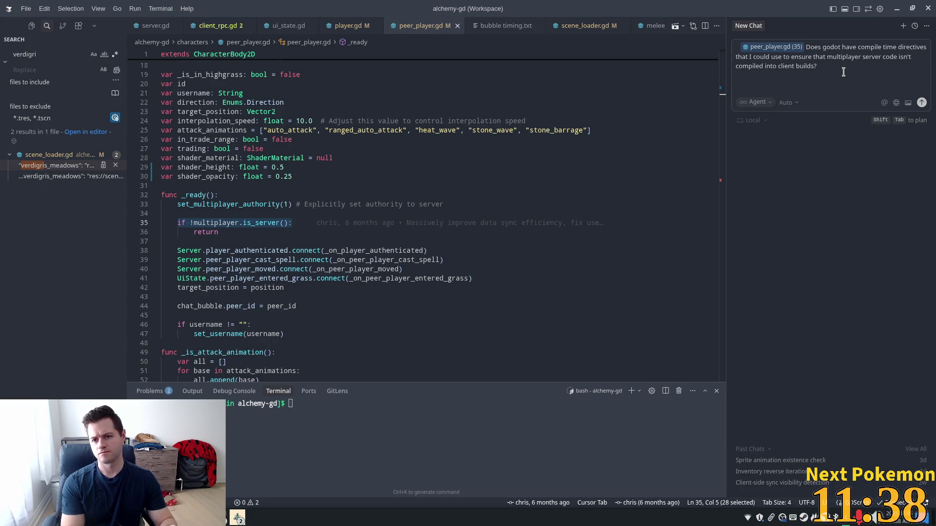
{"action": "key", "text": "Return"}
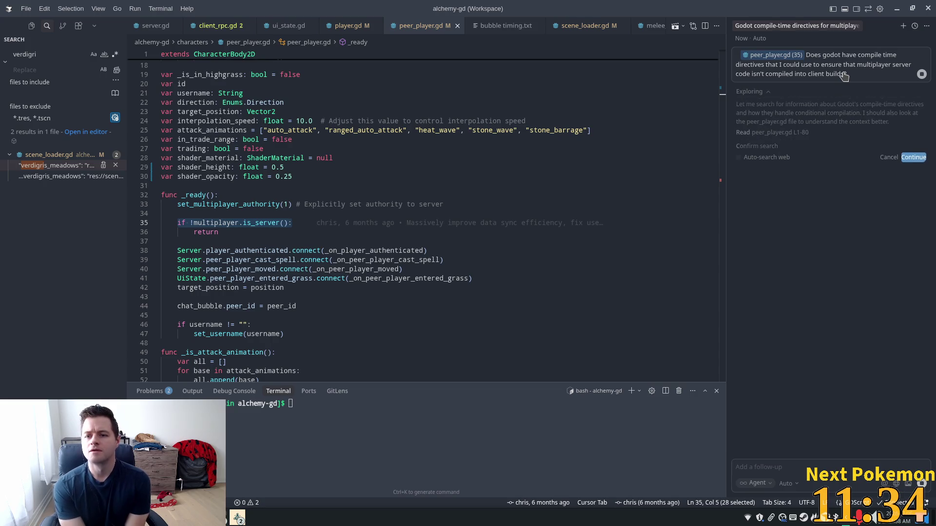
Step: Approve the assistant's web searches, including the follow-up on export feature tags
{"action": "left_click", "coordinate": [908, 191]}
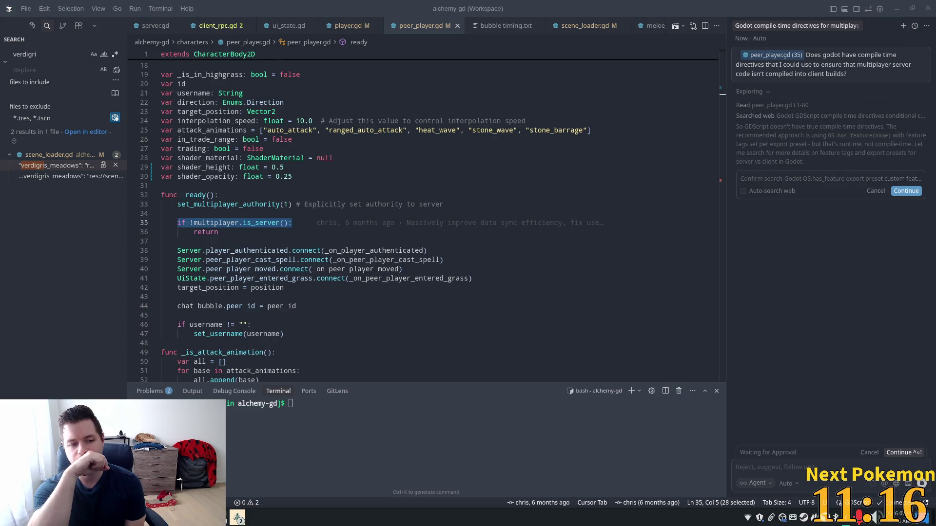
{"action": "left_click", "coordinate": [906, 191]}
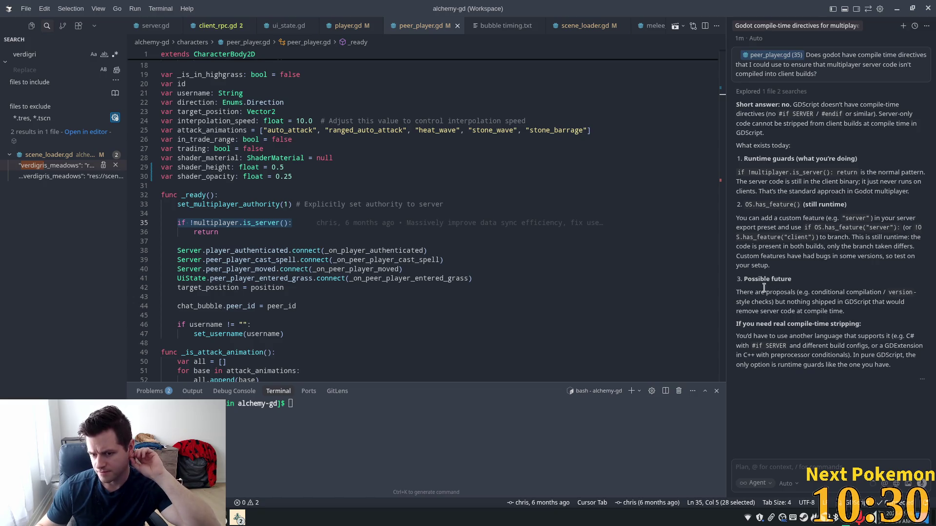
{"action": "left_click_drag", "start_coordinate": [755, 293], "coordinate": [841, 309]}
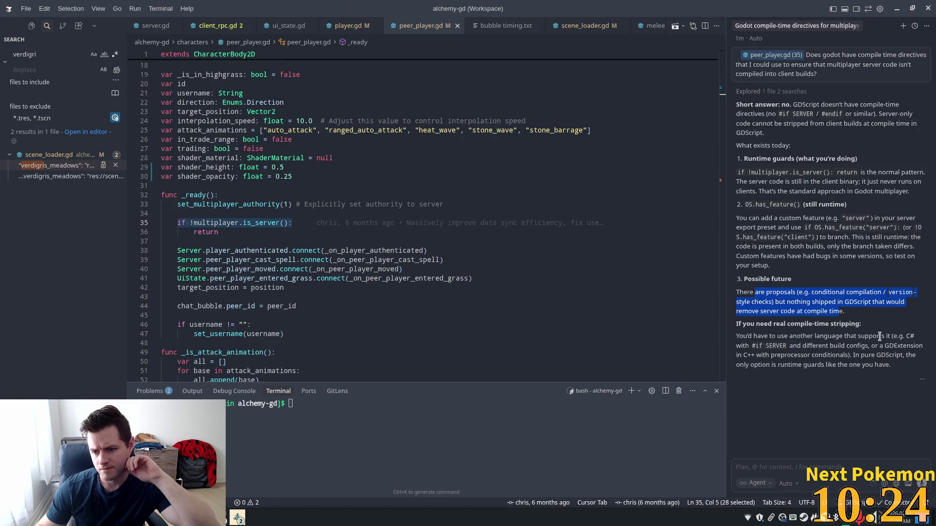
{"action": "left_click_drag", "start_coordinate": [736, 346], "coordinate": [781, 355]}
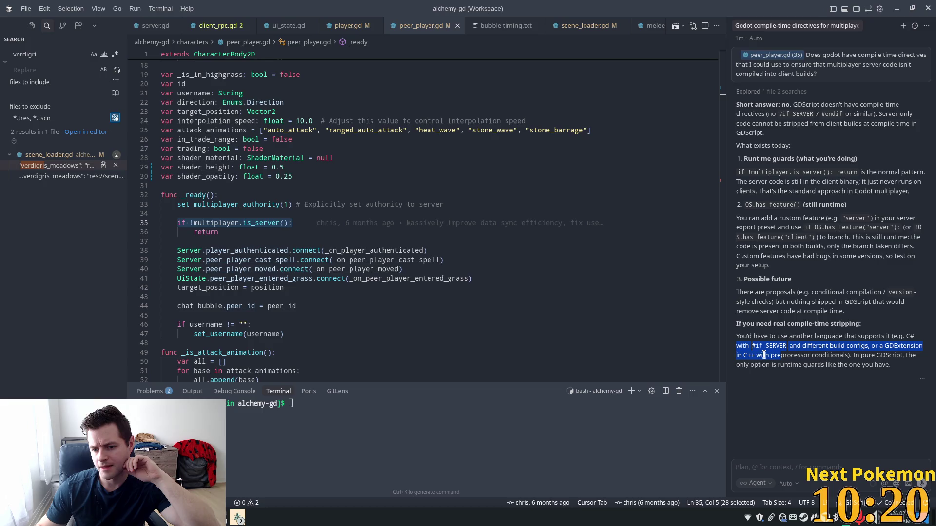
{"action": "left_click", "coordinate": [811, 346]}
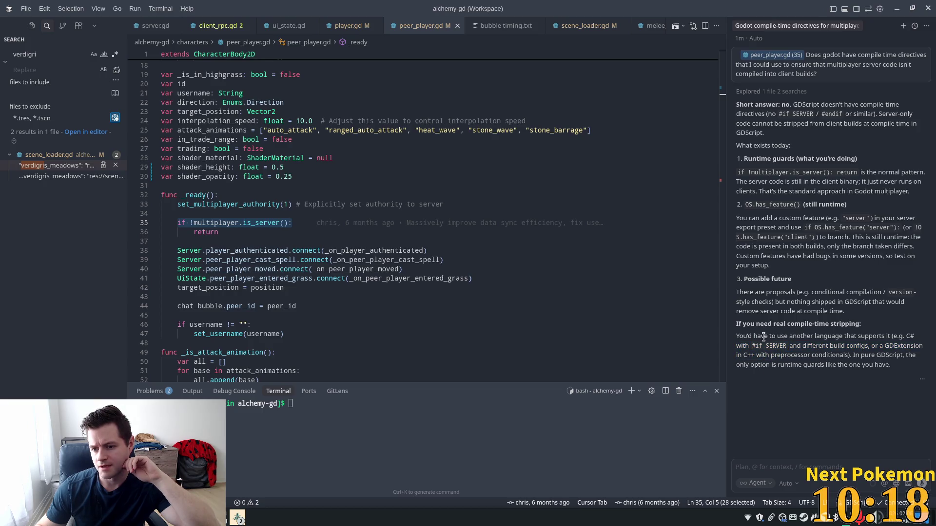
{"action": "left_click_drag", "start_coordinate": [763, 336], "coordinate": [927, 343]}
{"action": "left_click", "coordinate": [909, 336]}
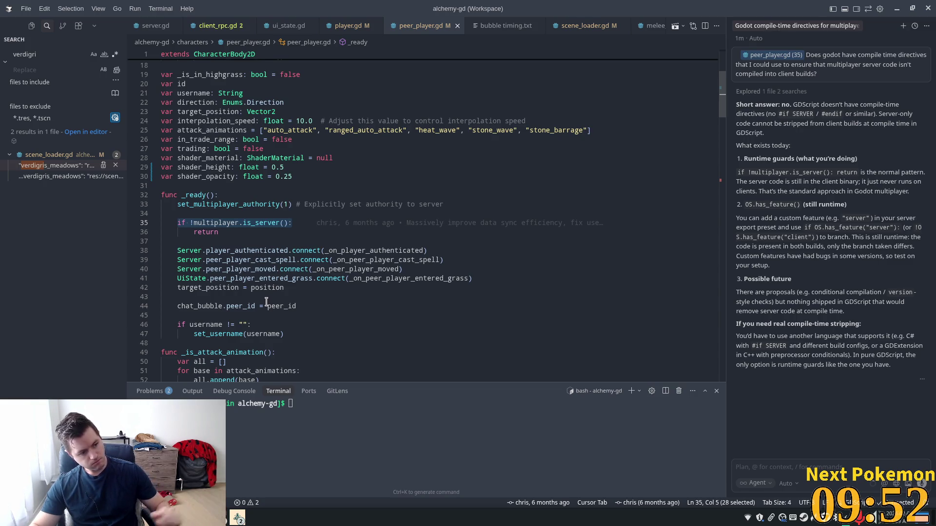
{"action": "mouse_move", "coordinate": [267, 288]}
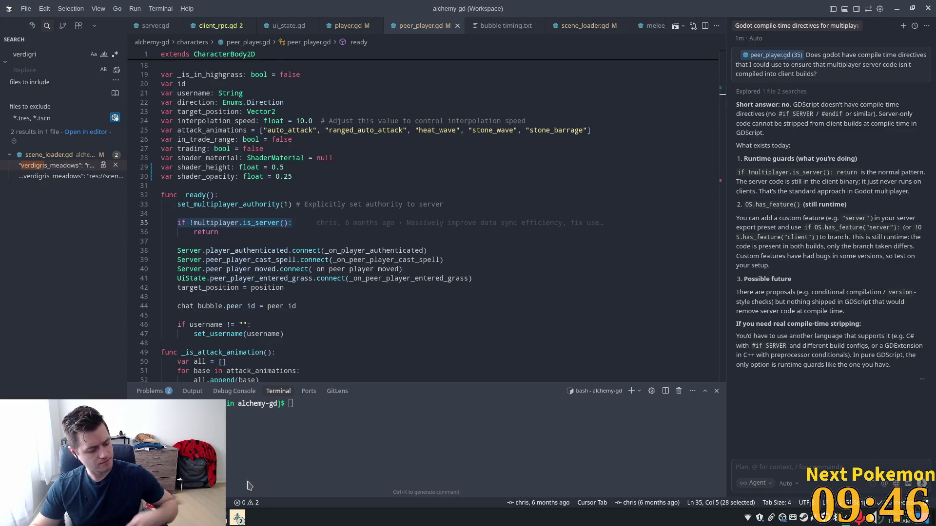
{"action": "key", "text": "alt+Tab"}
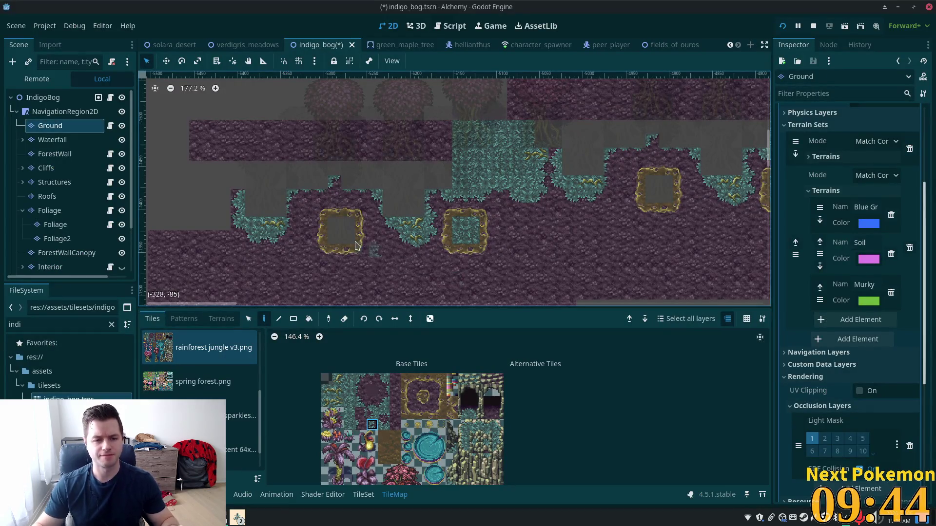
Step: Zoom in on the soil–bog border and make the Ground tilemap layer active
{"action": "scroll", "coordinate": [363, 244], "scroll_direction": "up", "scroll_amount": 4}
{"action": "left_click", "coordinate": [43, 97]}
{"action": "scroll", "coordinate": [327, 266], "scroll_direction": "down", "scroll_amount": 5}
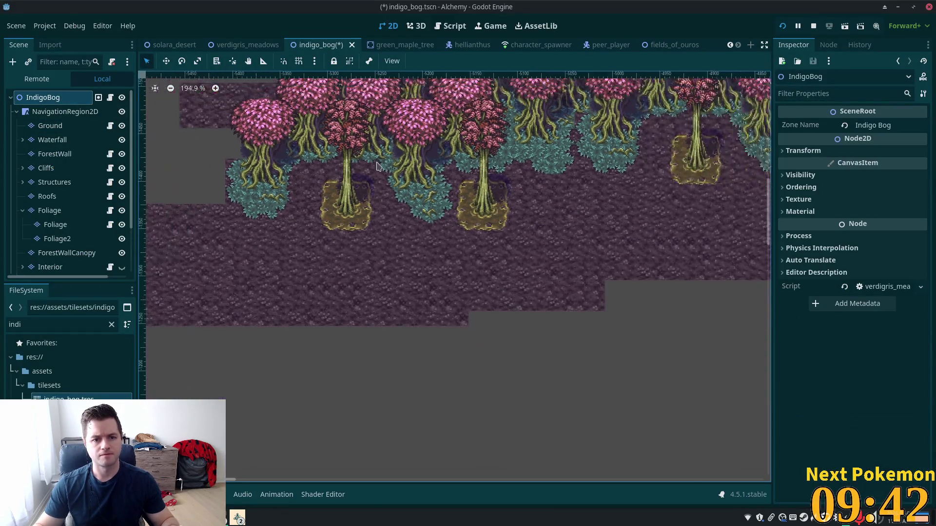
{"action": "scroll", "coordinate": [327, 266], "scroll_direction": "up", "scroll_amount": 10}
{"action": "scroll", "coordinate": [508, 349], "scroll_direction": "left", "scroll_amount": 4}
{"action": "scroll", "coordinate": [602, 421], "scroll_direction": "down", "scroll_amount": 2}
{"action": "scroll", "coordinate": [601, 421], "scroll_direction": "up", "scroll_amount": 4}
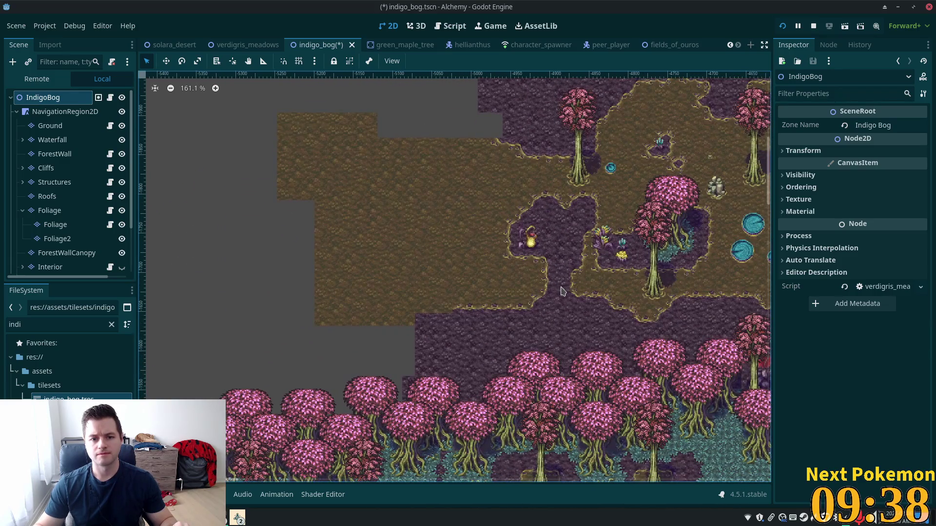
{"action": "left_click", "coordinate": [50, 126]}
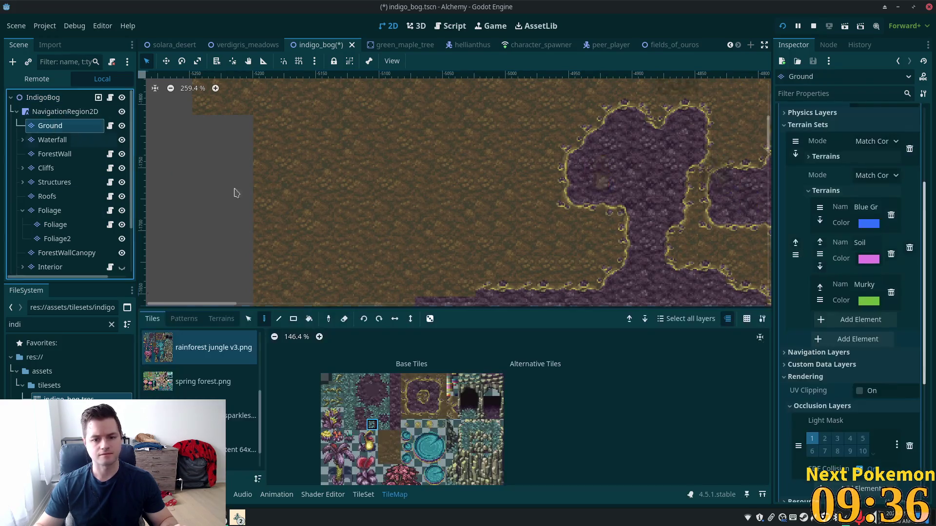
{"action": "scroll", "coordinate": [396, 219], "scroll_direction": "up", "scroll_amount": 2}
{"action": "scroll", "coordinate": [397, 100], "scroll_direction": "up", "scroll_amount": 1}
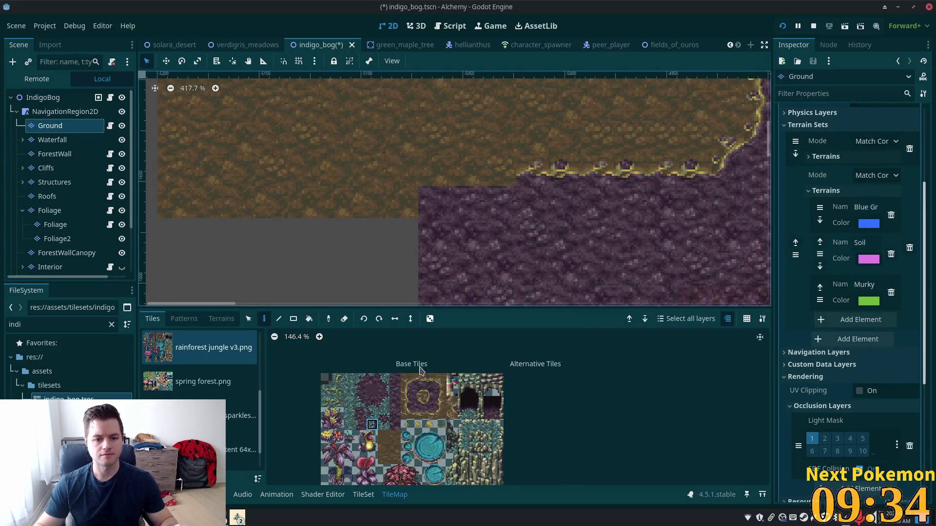
Step: Paint bog-edge tiles extending the border left, with a corner edge tile below
{"action": "left_click", "coordinate": [417, 379]}
{"action": "left_click", "coordinate": [429, 379], "text": "shift"}
{"action": "left_click", "coordinate": [485, 173]}
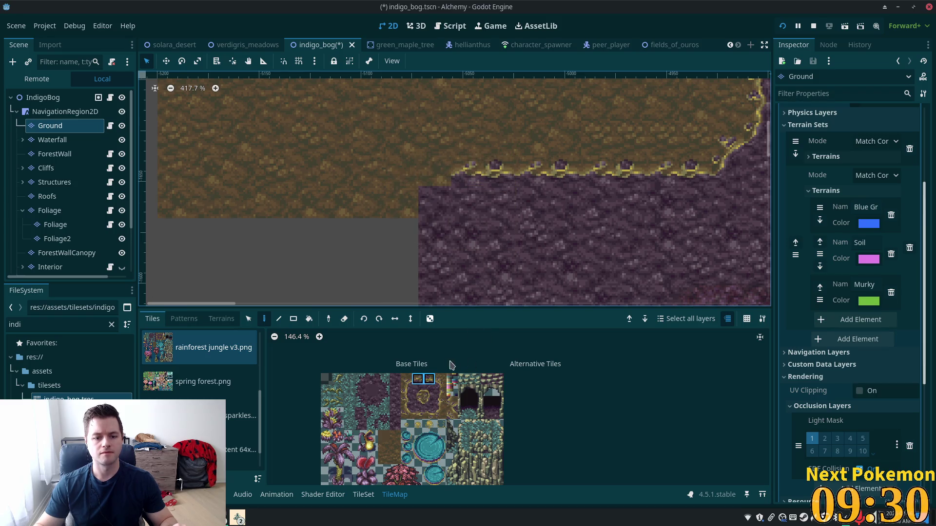
{"action": "left_click", "coordinate": [406, 379]}
{"action": "left_click", "coordinate": [437, 177]}
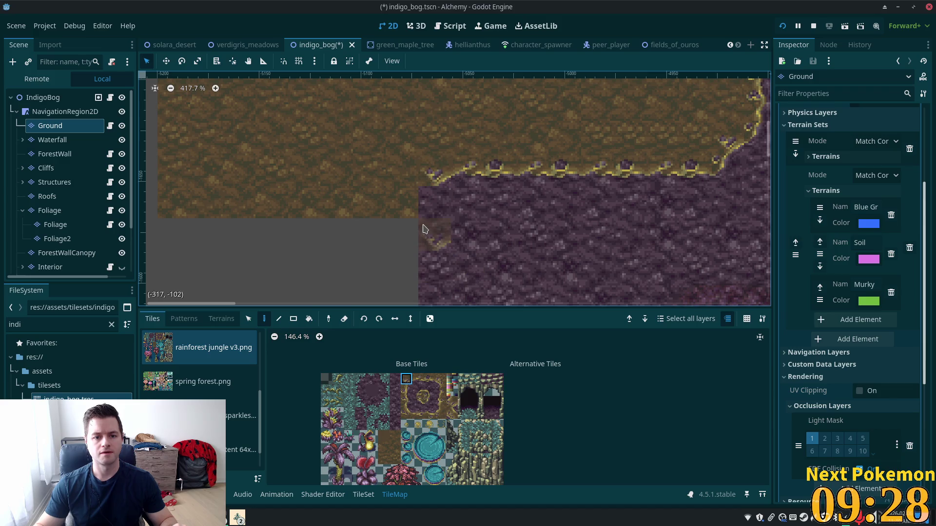
{"action": "left_click", "coordinate": [429, 401]}
{"action": "left_click", "coordinate": [429, 210]}
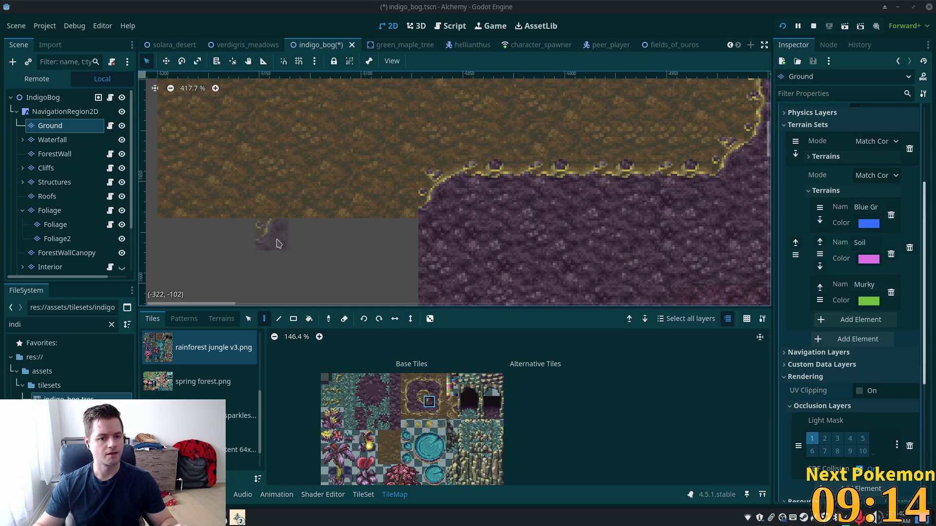
Step: Paint two more edge tiles along the soil–bog border, then bring the bog's left end into view
{"action": "left_click", "coordinate": [418, 379]}
{"action": "left_click", "coordinate": [431, 380], "text": "shift"}
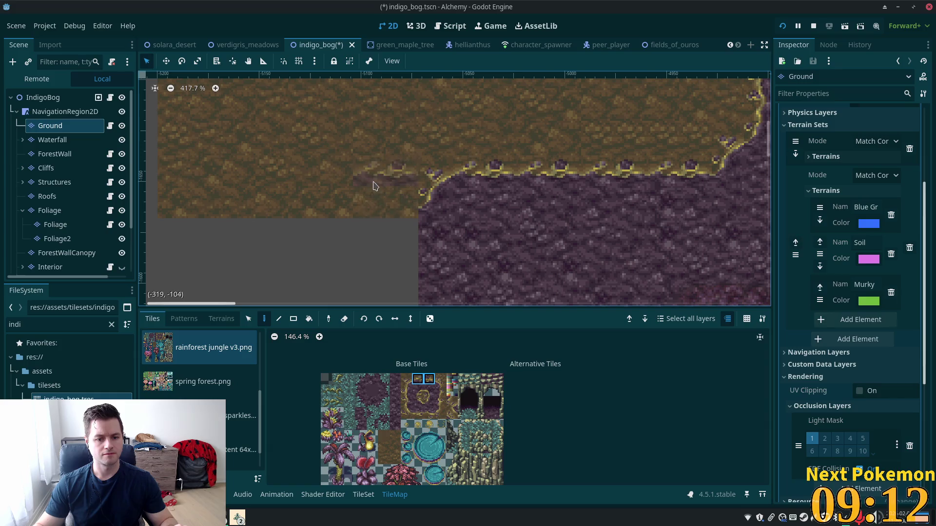
{"action": "left_click", "coordinate": [408, 219]}
{"action": "scroll", "coordinate": [540, 252], "scroll_direction": "down", "scroll_amount": 5}
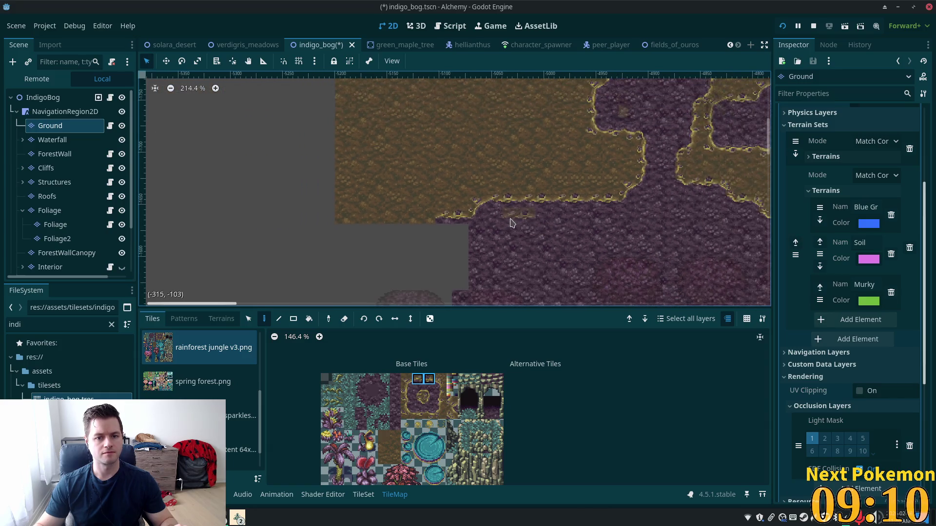
{"action": "left_click_drag", "start_coordinate": [441, 198], "coordinate": [515, 263]}
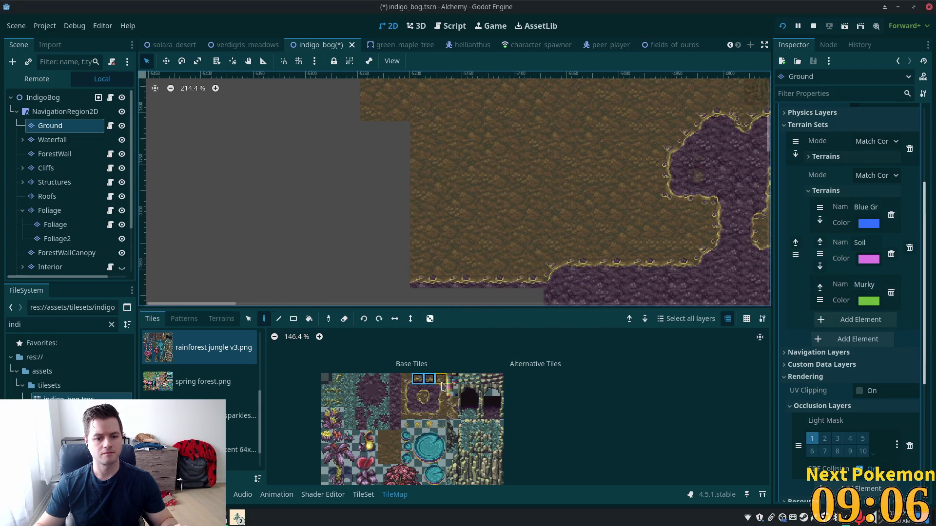
Step: Paint edge tiles at the bog's left corner and fill the corner and left gap with bog
{"action": "left_click", "coordinate": [441, 382]}
{"action": "left_click", "coordinate": [398, 269]}
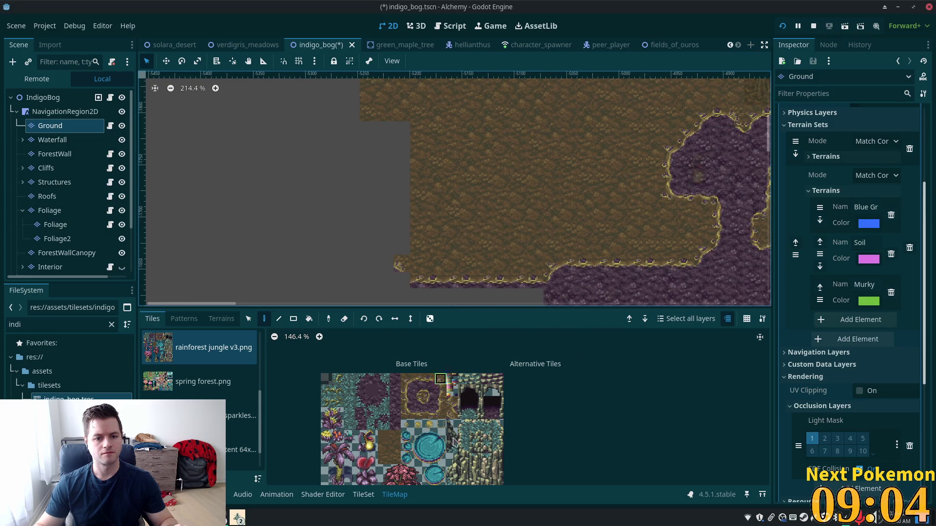
{"action": "left_click", "coordinate": [417, 401]}
{"action": "left_click", "coordinate": [402, 281]}
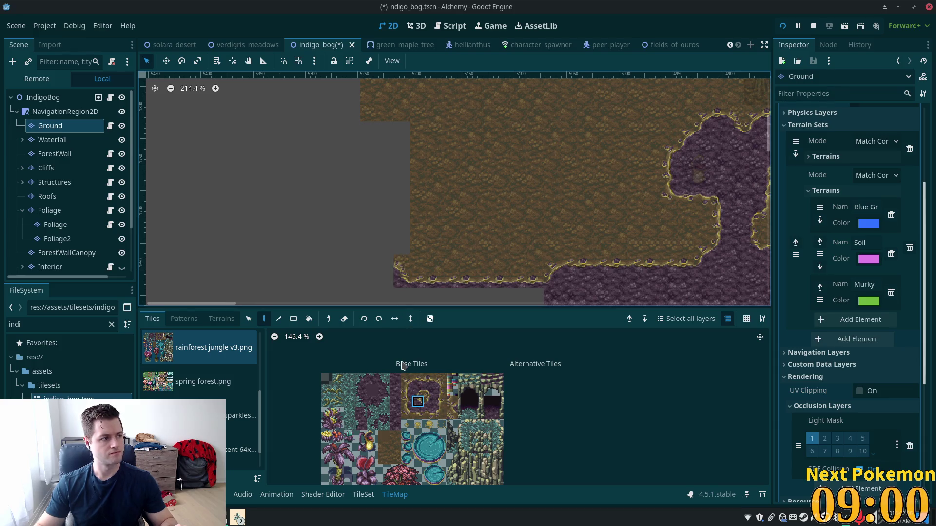
{"action": "left_click", "coordinate": [418, 401]}
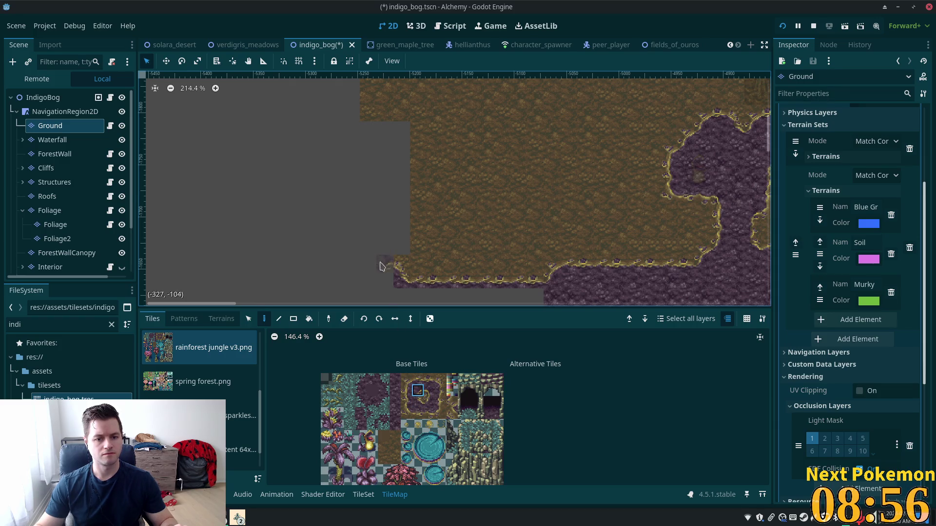
{"action": "left_click", "coordinate": [385, 247]}
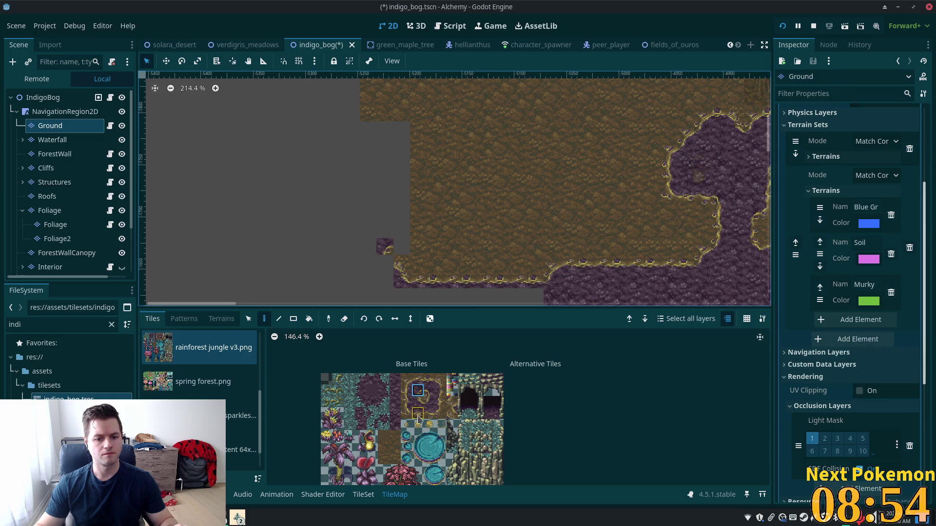
{"action": "left_click", "coordinate": [418, 401]}
{"action": "left_click", "coordinate": [382, 268]}
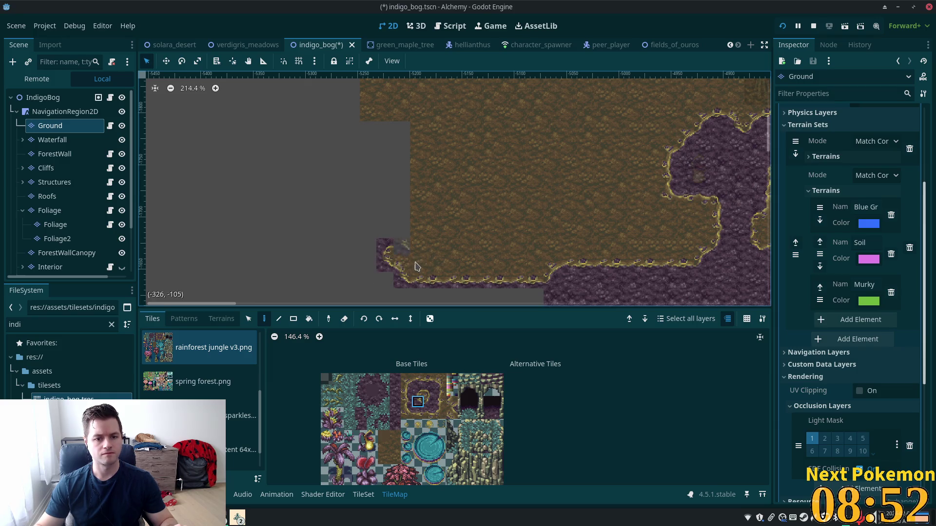
{"action": "left_click", "coordinate": [440, 412]}
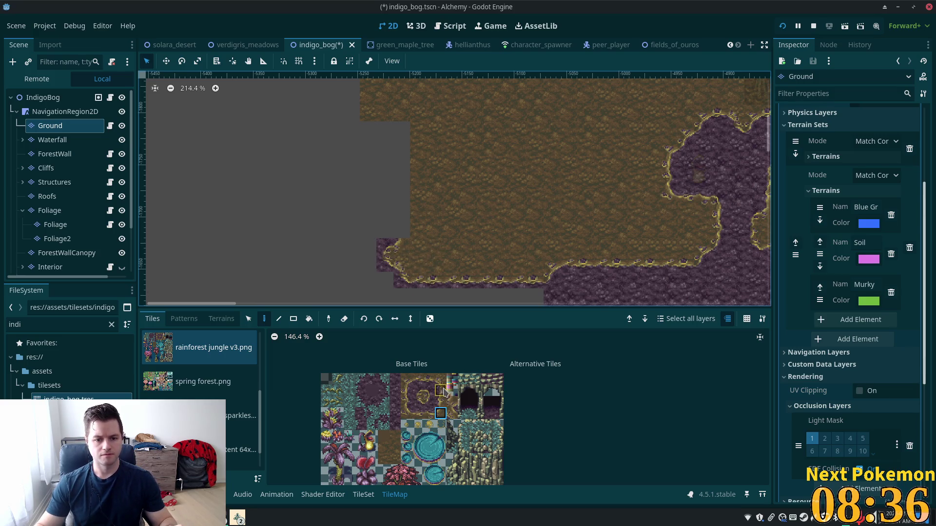
{"action": "left_click", "coordinate": [442, 389]}
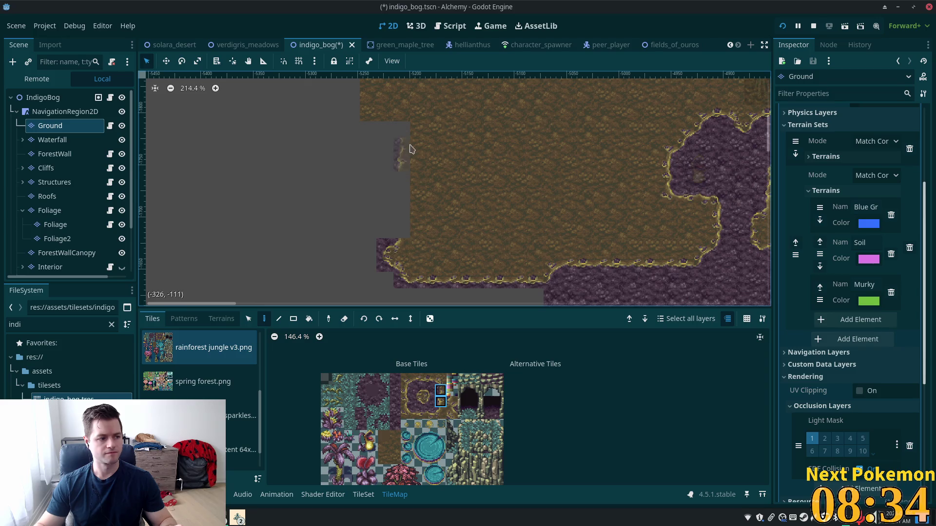
{"action": "left_click", "coordinate": [401, 222]}
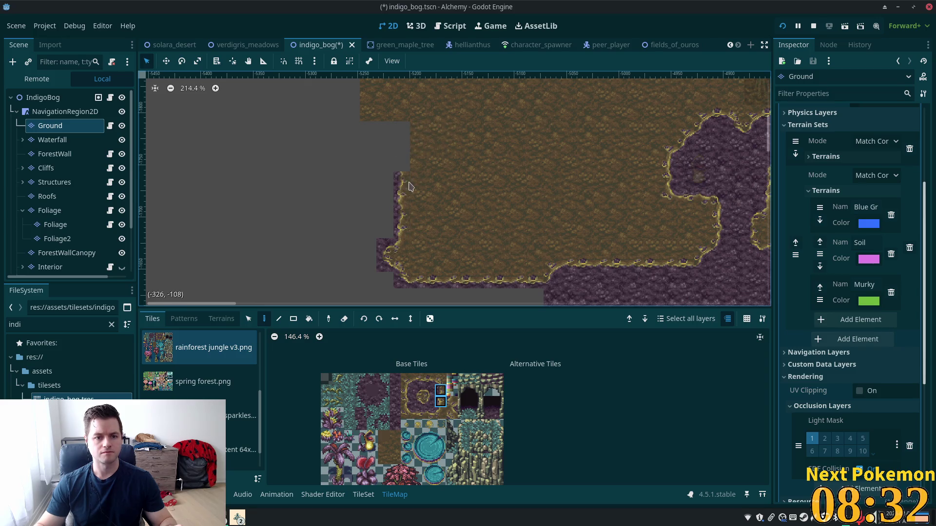
Step: Fill the grey notch and paint a bog-edge column up the left side with a top corner
{"action": "scroll", "coordinate": [453, 144], "scroll_direction": "up", "scroll_amount": 3}
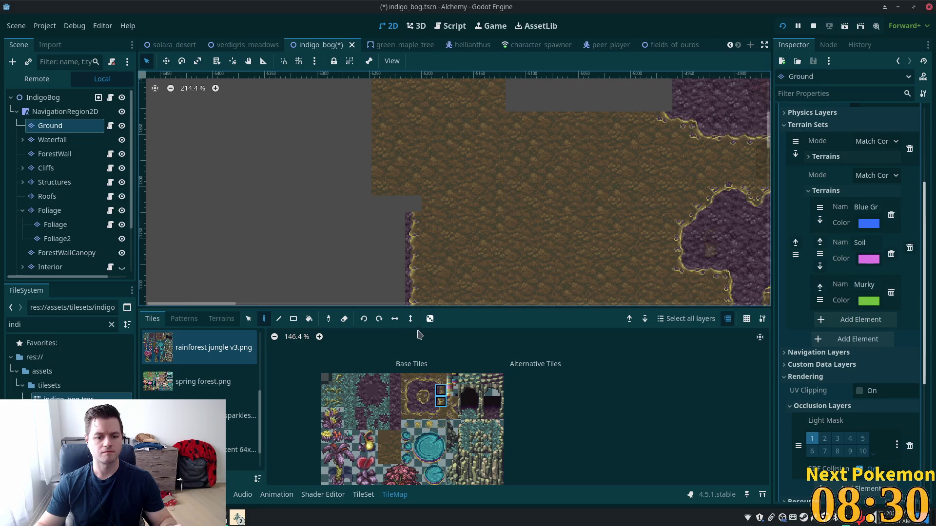
{"action": "left_click", "coordinate": [440, 378]}
{"action": "left_click", "coordinate": [413, 205]}
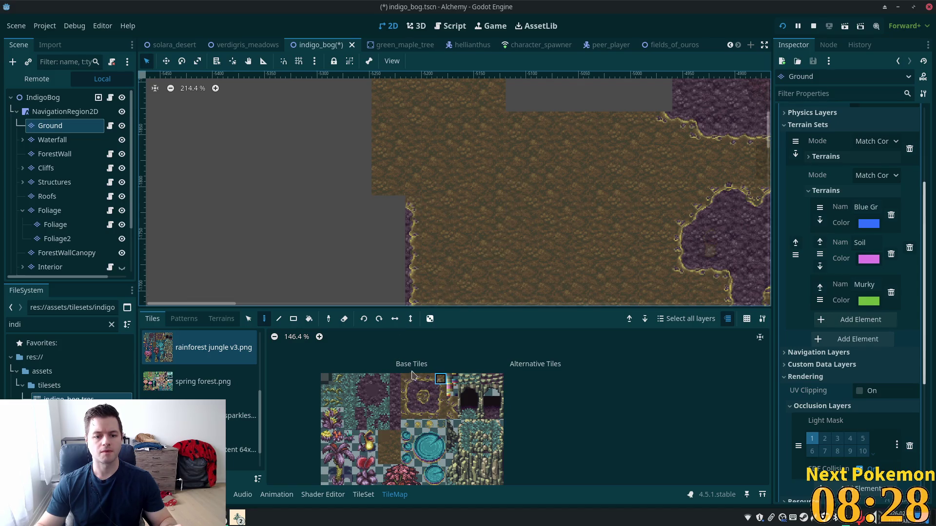
{"action": "left_click", "coordinate": [429, 379]}
{"action": "left_click", "coordinate": [418, 380], "text": "shift"}
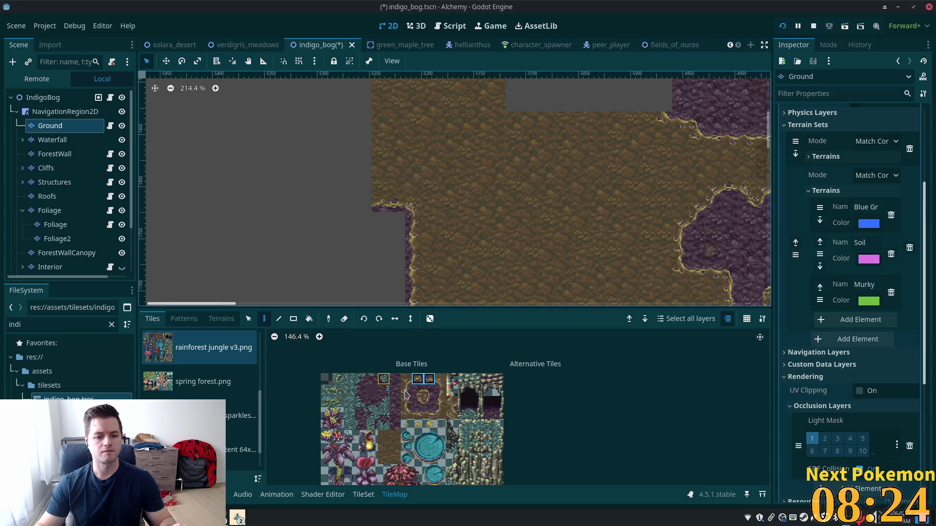
{"action": "left_click", "coordinate": [418, 401]}
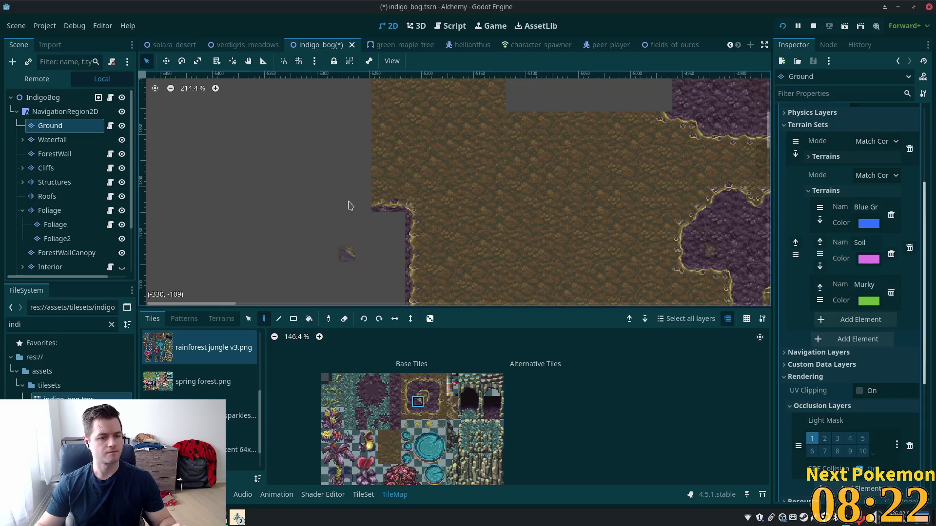
{"action": "scroll", "coordinate": [488, 215], "scroll_direction": "up", "scroll_amount": 3}
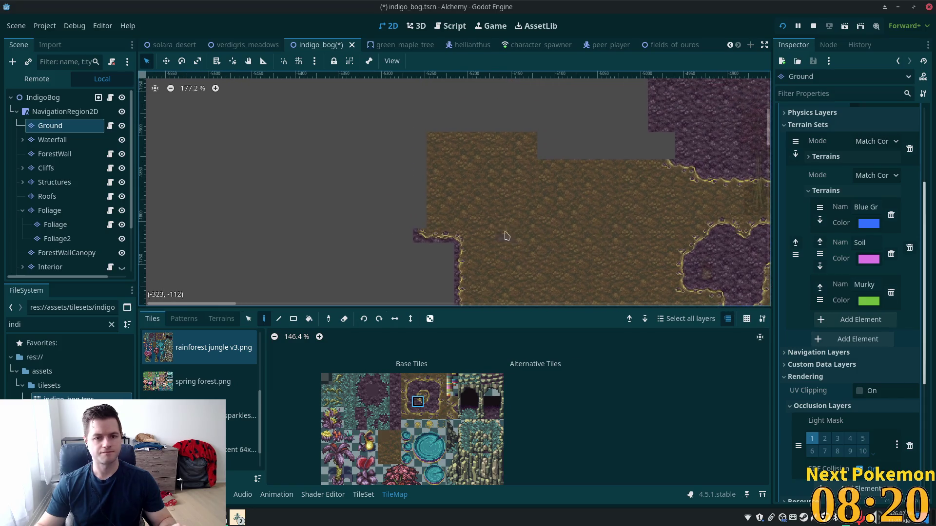
{"action": "left_click_drag", "start_coordinate": [440, 390], "coordinate": [440, 401]}
{"action": "mouse_move", "coordinate": [415, 259]}
{"action": "left_mouse_down"}
{"action": "mouse_move", "coordinate": [418, 140]}
{"action": "mouse_move", "coordinate": [424, 258]}
{"action": "left_mouse_up"}
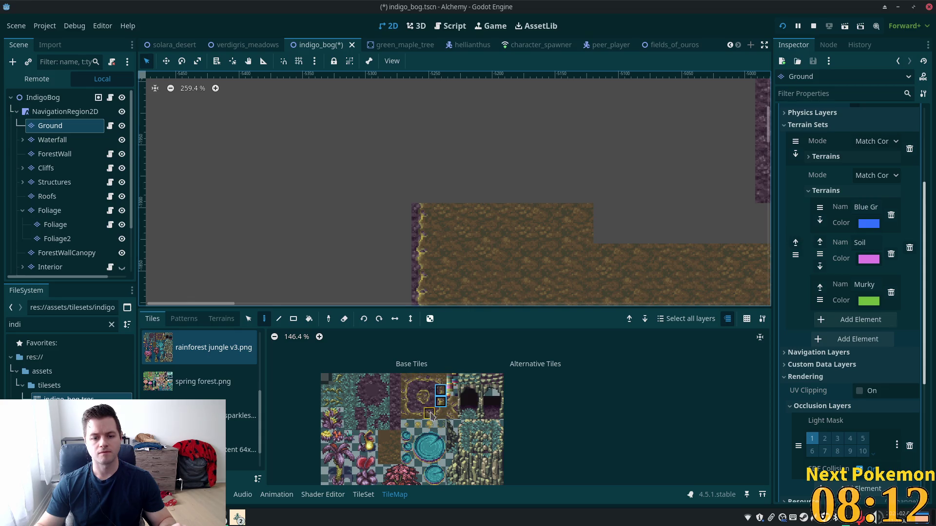
{"action": "left_click", "coordinate": [418, 390]}
{"action": "left_click", "coordinate": [422, 193]}
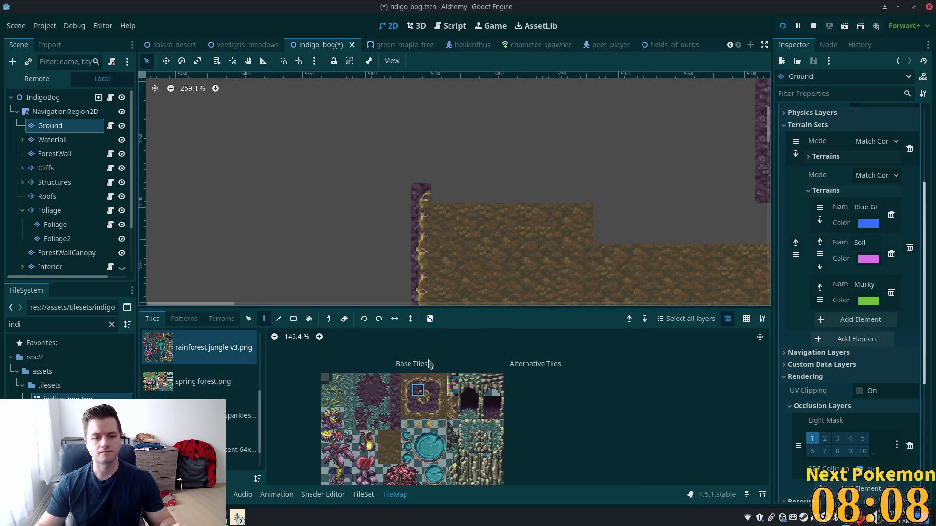
Step: Paint the top edge row rightward along the soil, plus the top-right corner and right edge
{"action": "left_click", "coordinate": [429, 413]}
{"action": "left_click_drag", "start_coordinate": [417, 414], "coordinate": [429, 413]}
{"action": "left_click", "coordinate": [458, 197]}
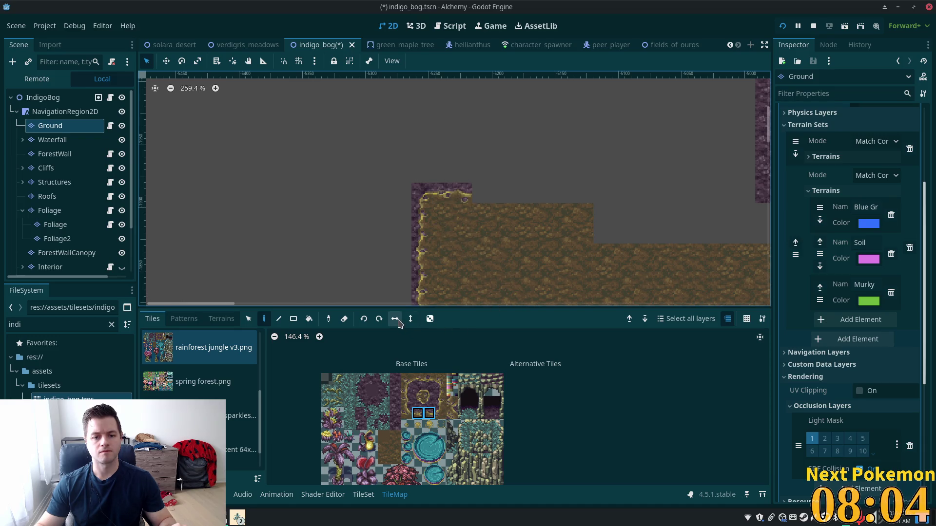
{"action": "mouse_move", "coordinate": [493, 197]}
{"action": "left_mouse_down"}
{"action": "mouse_move", "coordinate": [595, 205]}
{"action": "mouse_move", "coordinate": [578, 200]}
{"action": "left_mouse_up"}
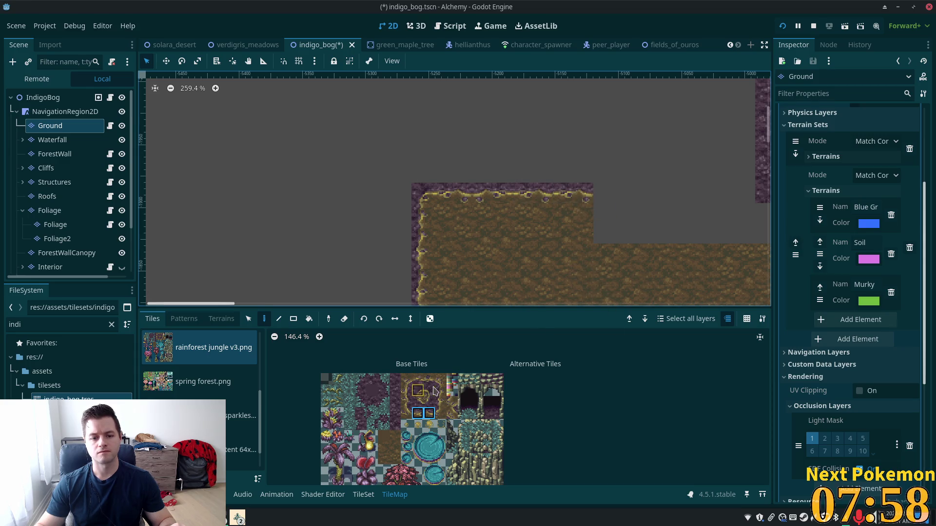
{"action": "left_click", "coordinate": [407, 417]}
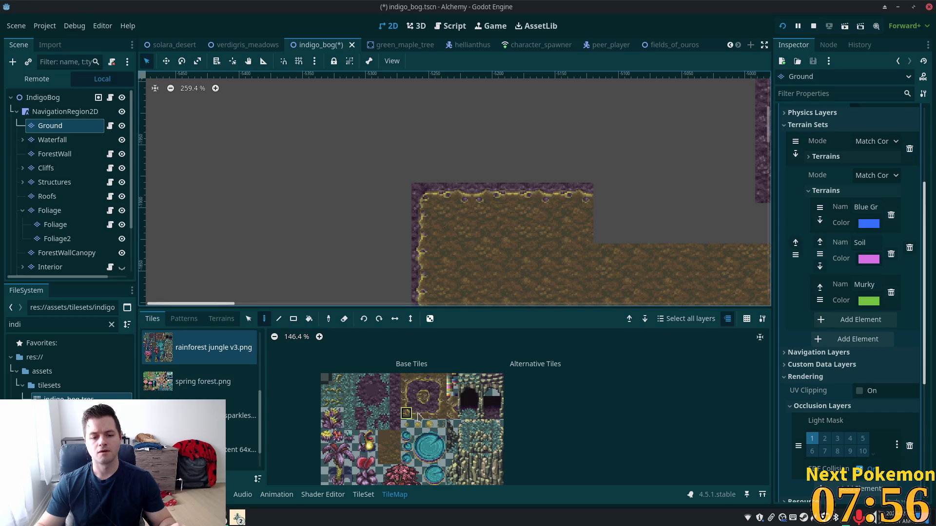
{"action": "left_click", "coordinate": [429, 390]}
{"action": "left_click", "coordinate": [604, 193]}
{"action": "left_click", "coordinate": [407, 392]}
{"action": "left_click", "coordinate": [600, 227]}
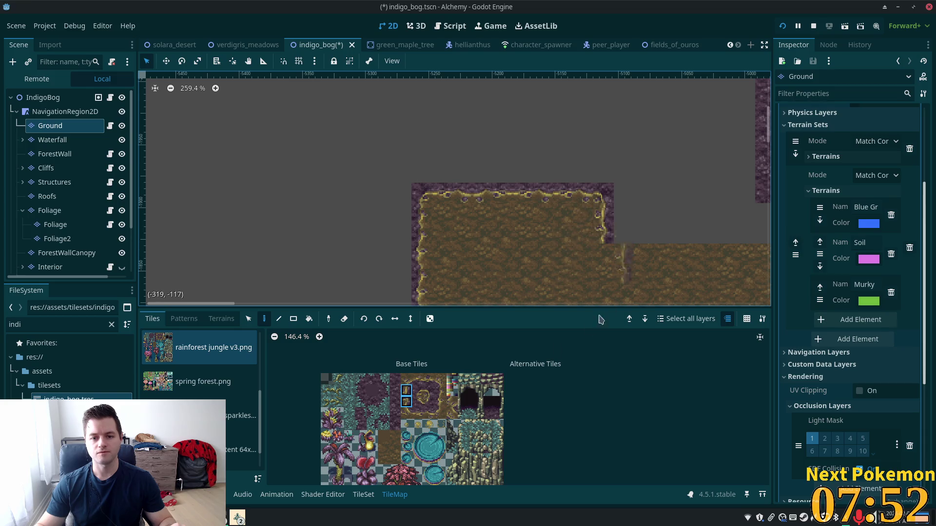
{"action": "left_click", "coordinate": [408, 415]}
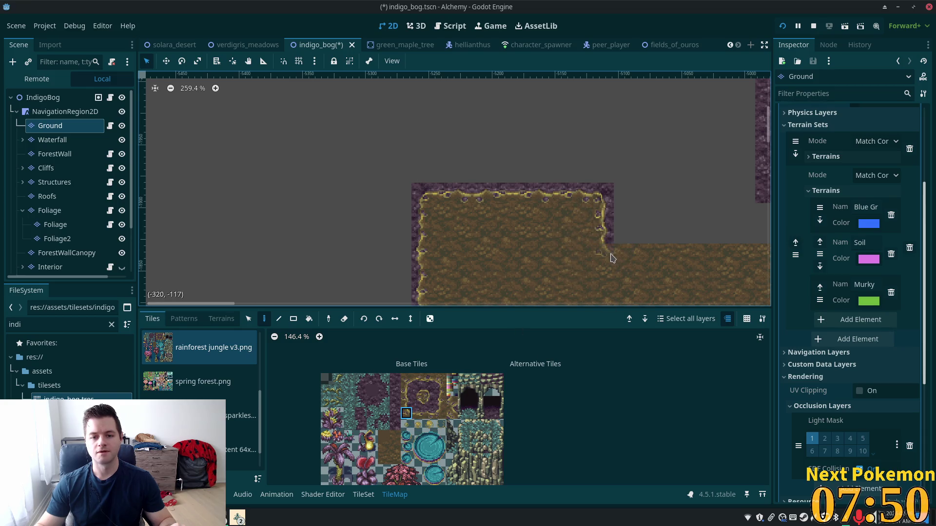
Step: Extend the soil edge tiles rightward along the lower ledge
{"action": "left_click_drag", "start_coordinate": [710, 234], "coordinate": [539, 234]}
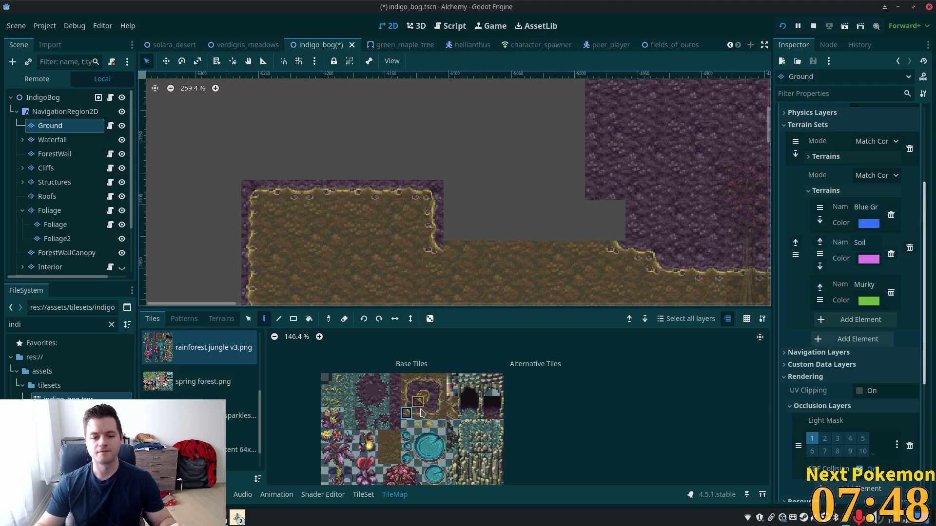
{"action": "left_click_drag", "start_coordinate": [422, 412], "coordinate": [433, 415]}
{"action": "mouse_move", "coordinate": [478, 258]}
{"action": "left_mouse_down"}
{"action": "mouse_move", "coordinate": [567, 251]}
{"action": "mouse_move", "coordinate": [484, 254]}
{"action": "mouse_move", "coordinate": [516, 251]}
{"action": "left_mouse_up"}
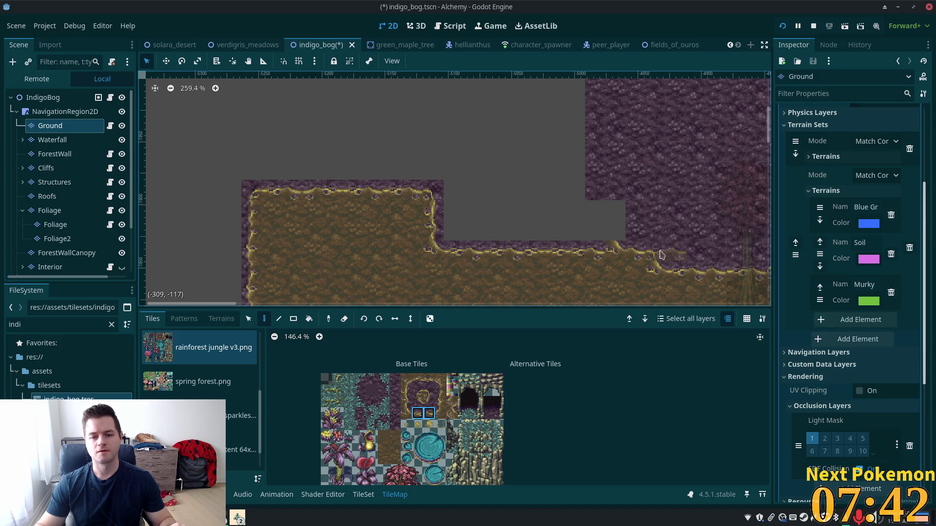
{"action": "left_click_drag", "start_coordinate": [662, 253], "coordinate": [621, 253]}
{"action": "scroll", "coordinate": [522, 192], "scroll_direction": "down", "scroll_amount": 8}
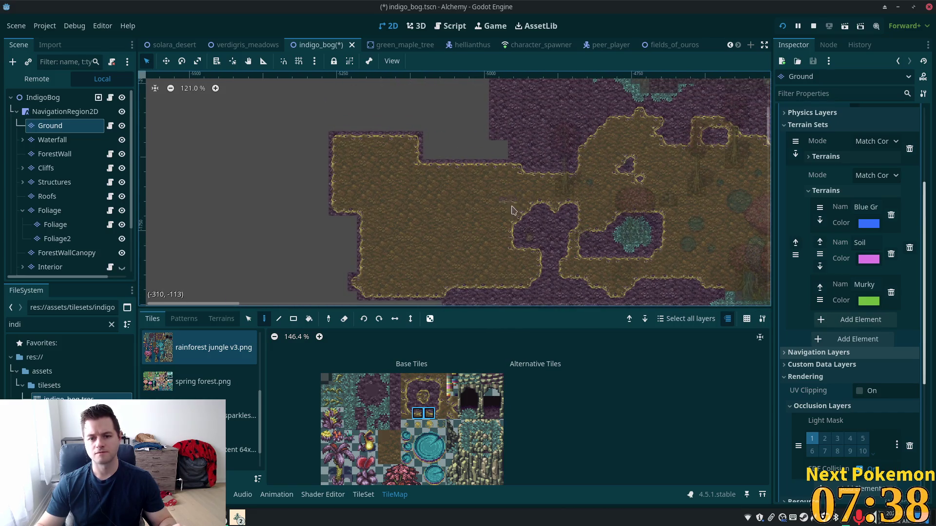
Step: Pan to the bog's left part and select the parent Foliage layer for editing
{"action": "scroll", "coordinate": [487, 185], "scroll_direction": "up", "scroll_amount": 3}
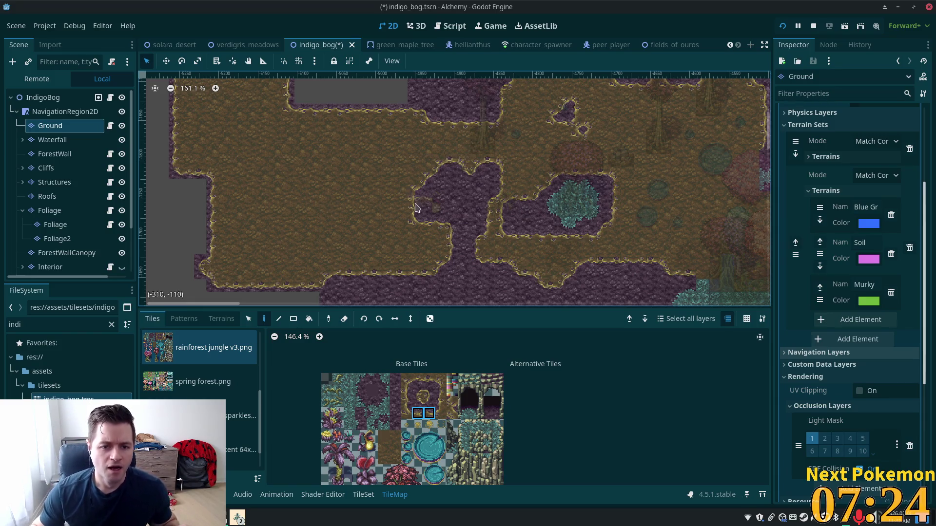
{"action": "mouse_move", "coordinate": [420, 242]}
{"action": "left_mouse_down"}
{"action": "mouse_move", "coordinate": [448, 262]}
{"action": "mouse_move", "coordinate": [451, 229]}
{"action": "mouse_move", "coordinate": [416, 238]}
{"action": "left_mouse_up"}
{"action": "left_click_drag", "start_coordinate": [351, 270], "coordinate": [361, 293]}
{"action": "left_click", "coordinate": [55, 224]}
{"action": "left_click", "coordinate": [49, 210]}
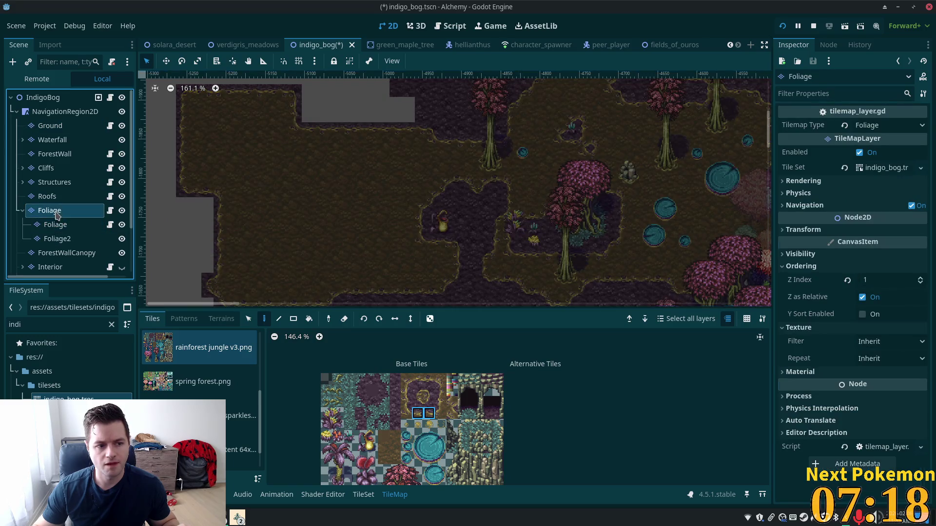
Step: Stamp four tall trees across the left side of the bog on both Foliage layers
{"action": "scroll", "coordinate": [408, 454], "scroll_direction": "down", "scroll_amount": 3}
{"action": "left_click_drag", "start_coordinate": [382, 386], "coordinate": [410, 448]}
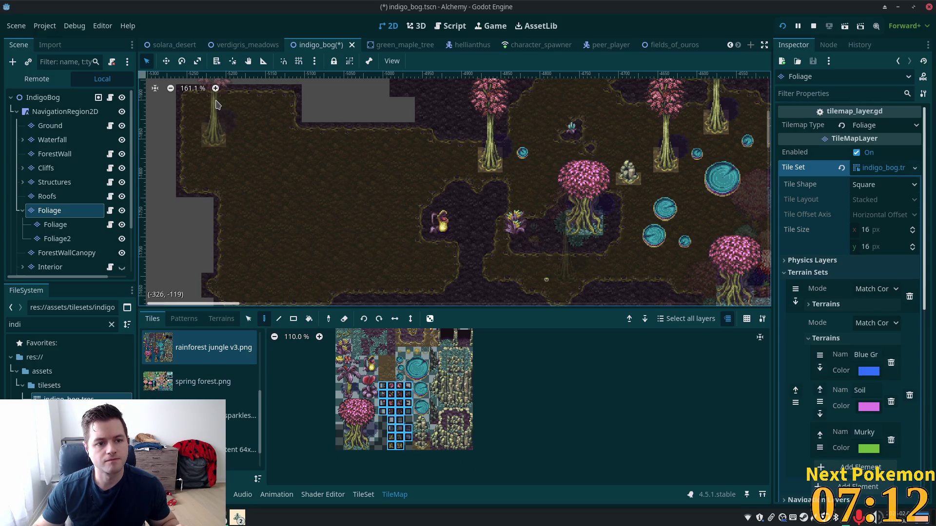
{"action": "left_click", "coordinate": [217, 105]}
{"action": "left_click", "coordinate": [274, 170]}
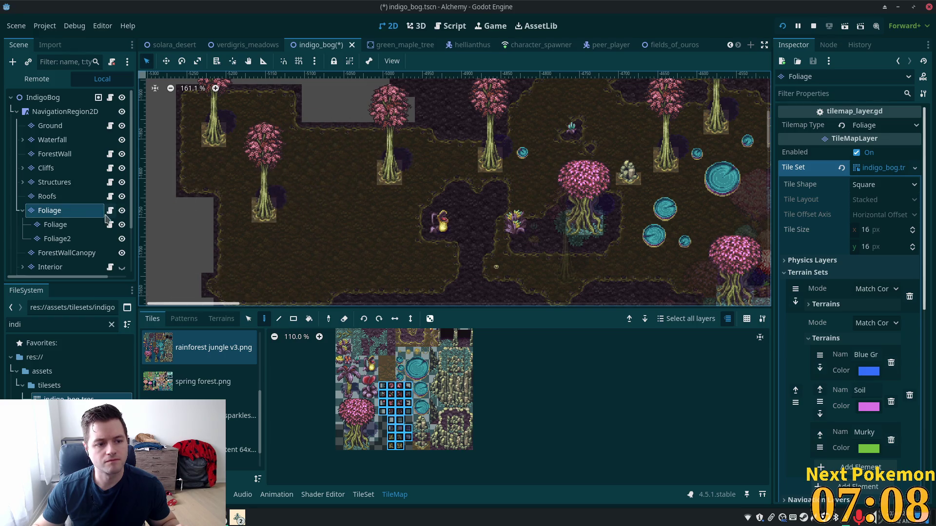
{"action": "left_click", "coordinate": [60, 225]}
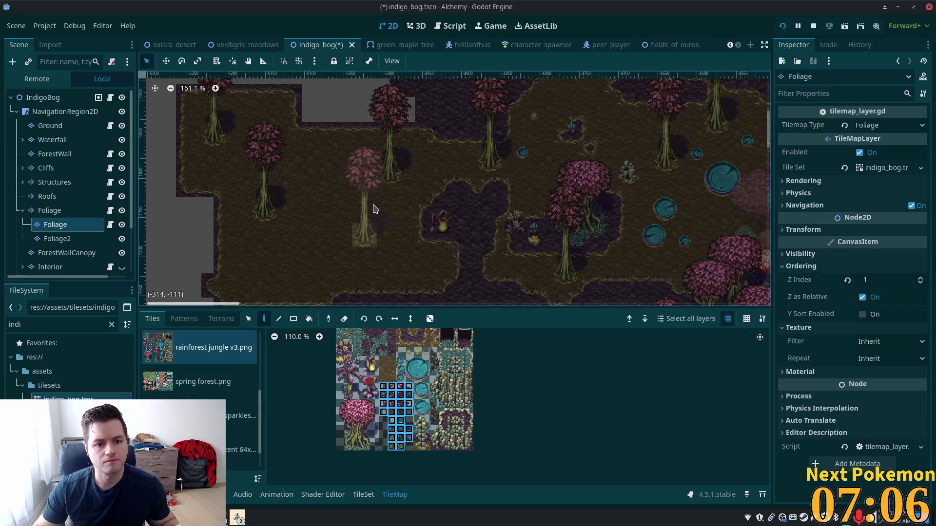
{"action": "left_click", "coordinate": [374, 209]}
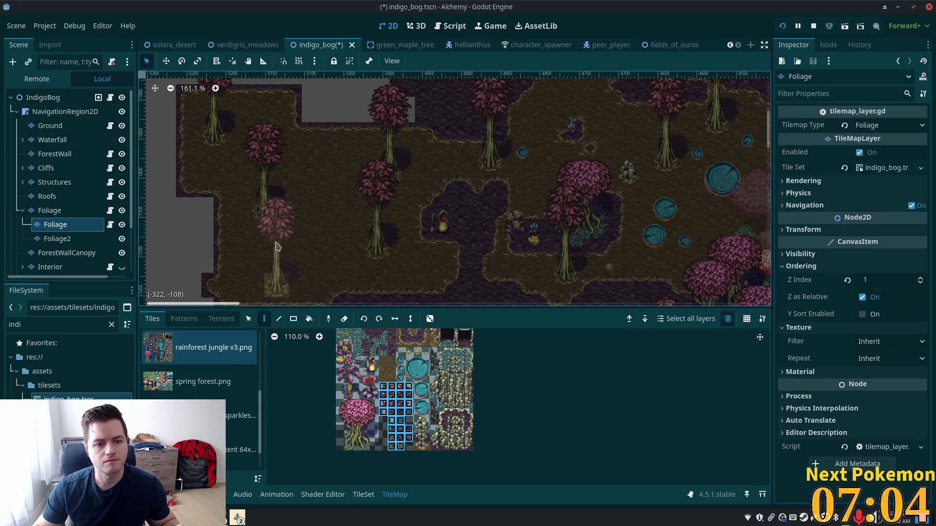
{"action": "left_click", "coordinate": [276, 246]}
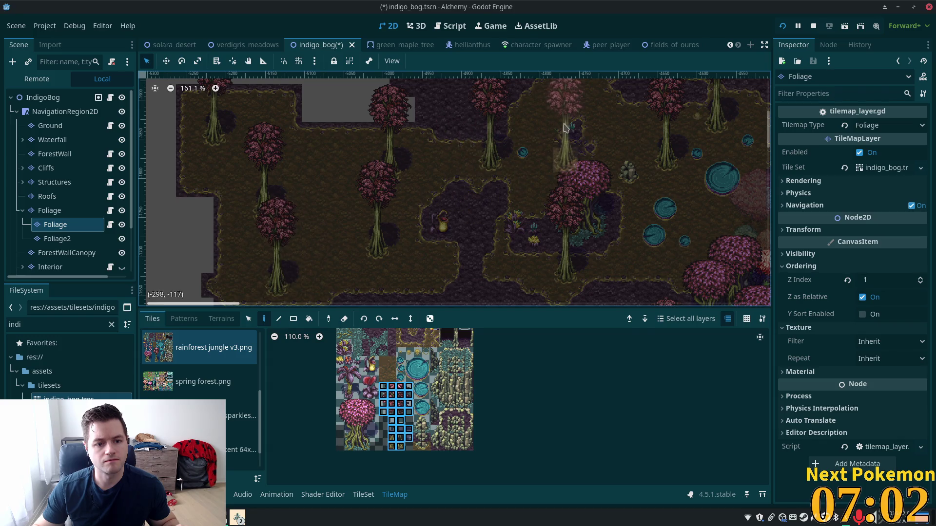
Step: Pan across the bog and pick the 2x2 lily-pad block from the atlas
{"action": "mouse_move", "coordinate": [479, 137]}
{"action": "left_mouse_down"}
{"action": "mouse_move", "coordinate": [435, 176]}
{"action": "mouse_move", "coordinate": [453, 176]}
{"action": "left_mouse_up"}
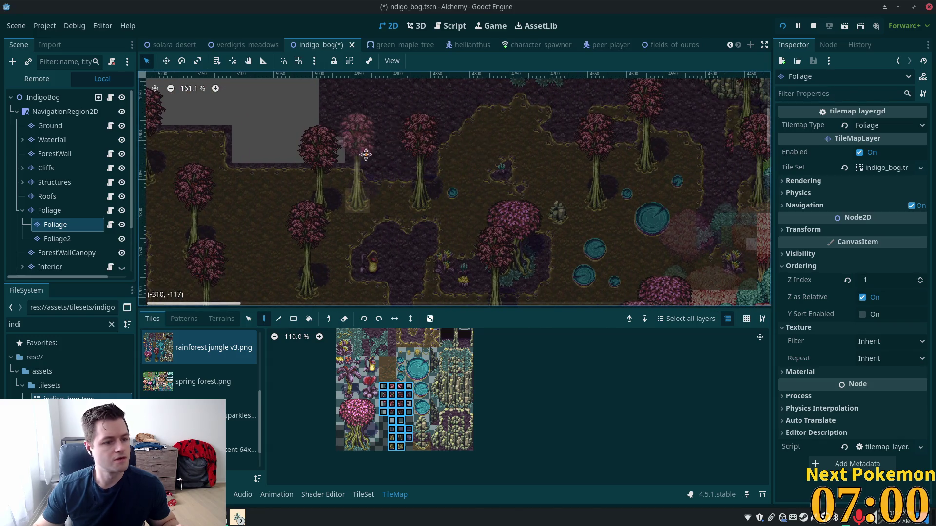
{"action": "left_click_drag", "start_coordinate": [355, 156], "coordinate": [476, 127]}
{"action": "left_click_drag", "start_coordinate": [417, 387], "coordinate": [426, 396]}
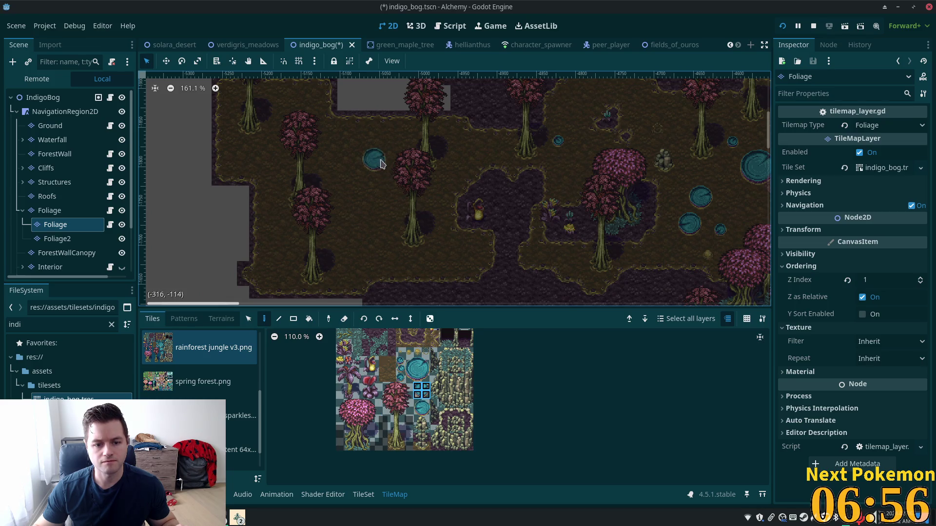
Step: Place 2x2, 3x3, single-tile and another 2x2 lily pads among the left-side trees
{"action": "left_click", "coordinate": [382, 162]}
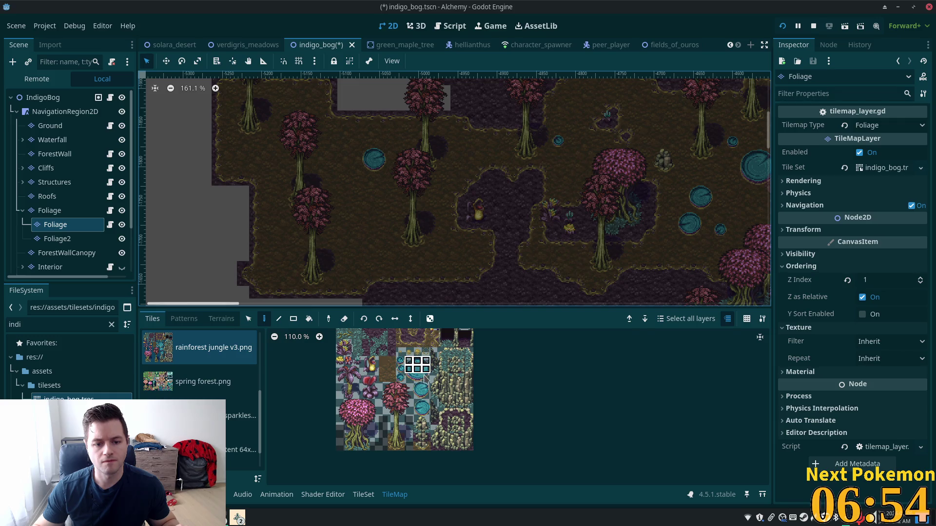
{"action": "left_click_drag", "start_coordinate": [425, 378], "coordinate": [427, 381]}
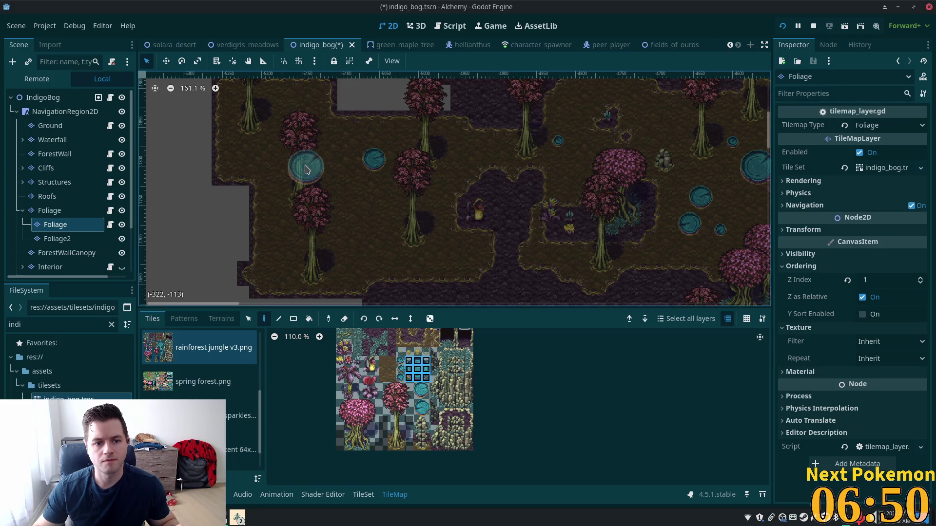
{"action": "left_click", "coordinate": [356, 191]}
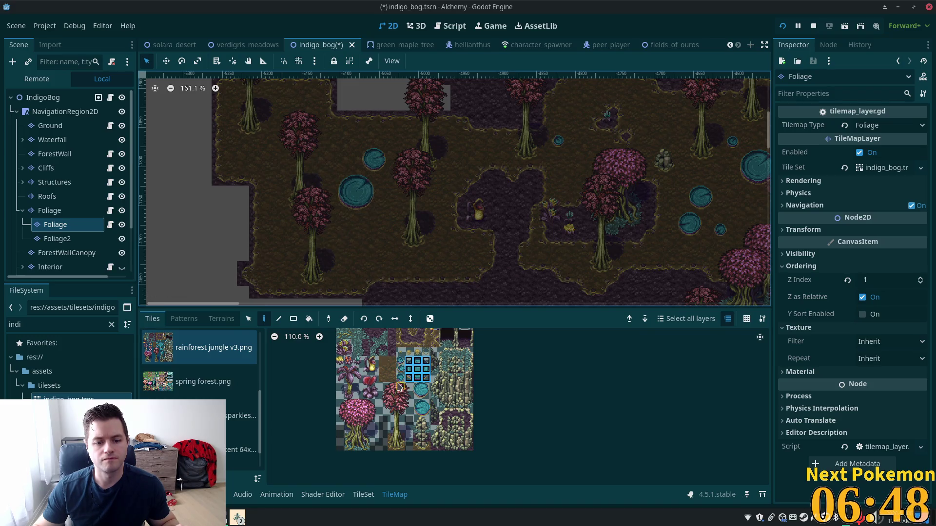
{"action": "left_click", "coordinate": [400, 361]}
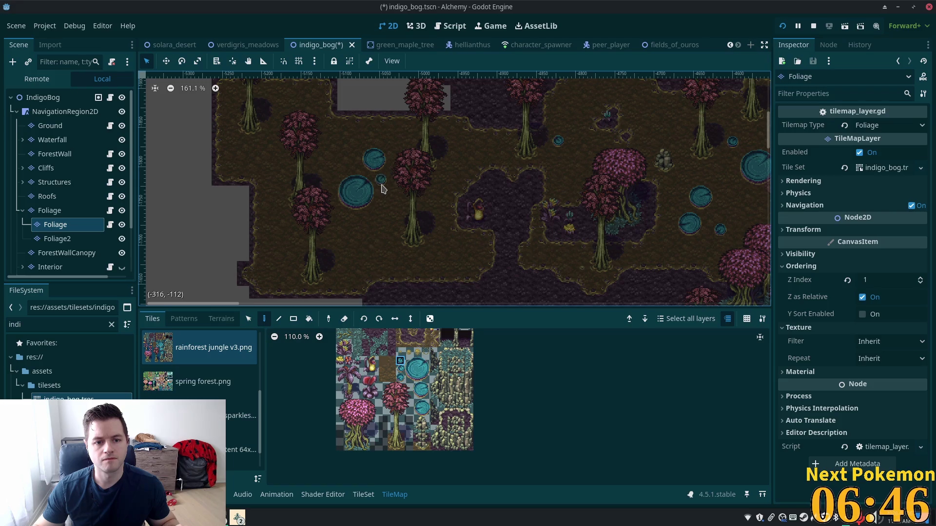
{"action": "left_click", "coordinate": [382, 184]}
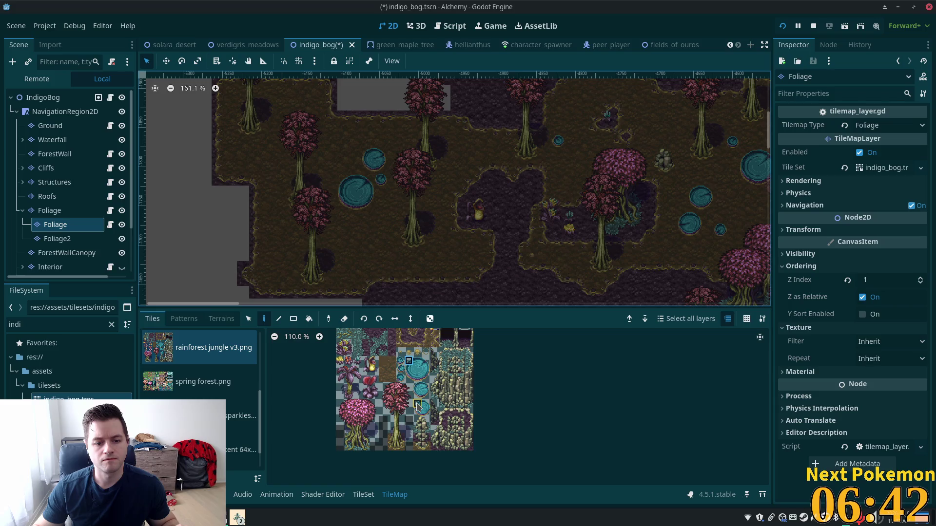
{"action": "left_click_drag", "start_coordinate": [417, 403], "coordinate": [426, 411]}
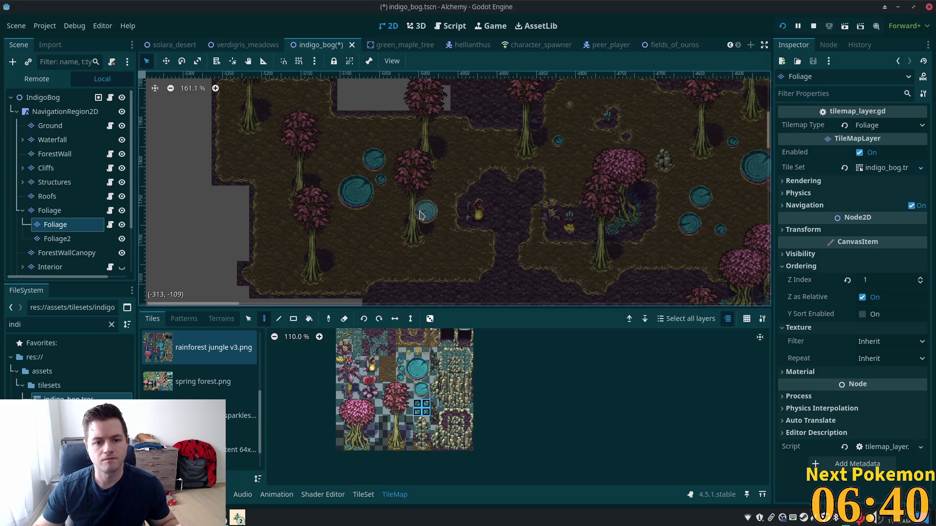
{"action": "left_click", "coordinate": [414, 211]}
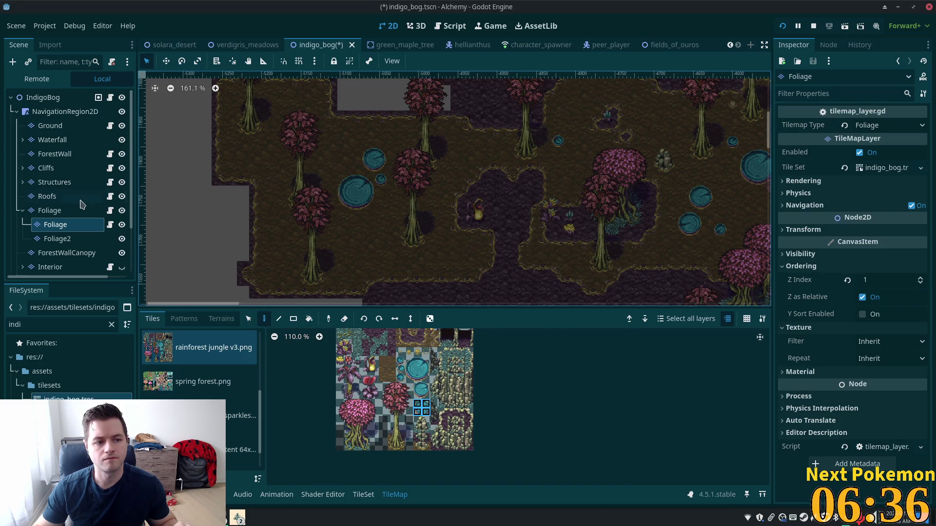
{"action": "left_click", "coordinate": [51, 170]}
Step: Preview all layers from the scene root, then make Foliage the active editing layer again
{"action": "left_click", "coordinate": [49, 210]}
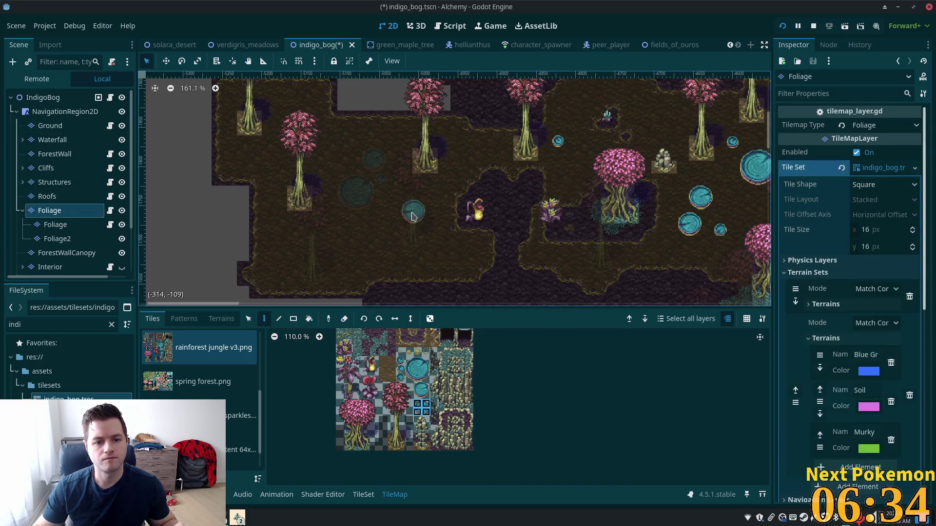
{"action": "left_click", "coordinate": [46, 97]}
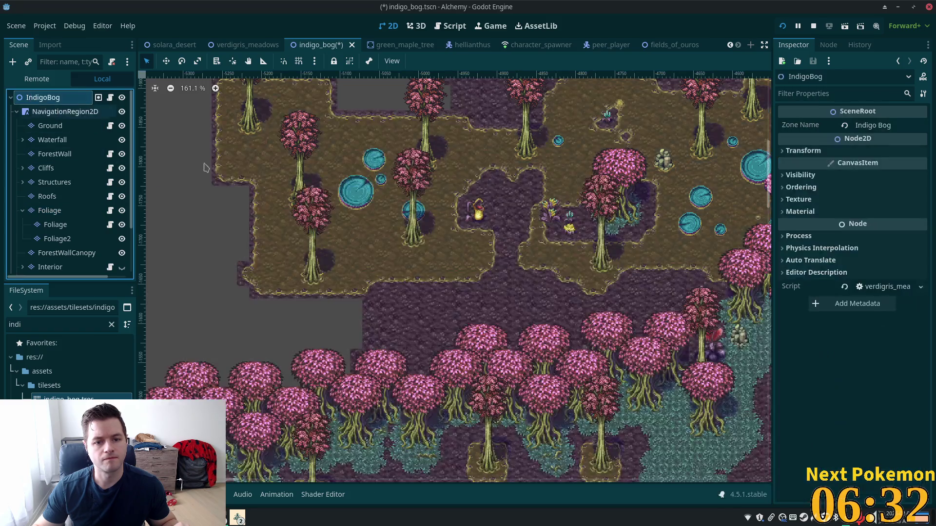
{"action": "scroll", "coordinate": [497, 238], "scroll_direction": "up", "scroll_amount": 4}
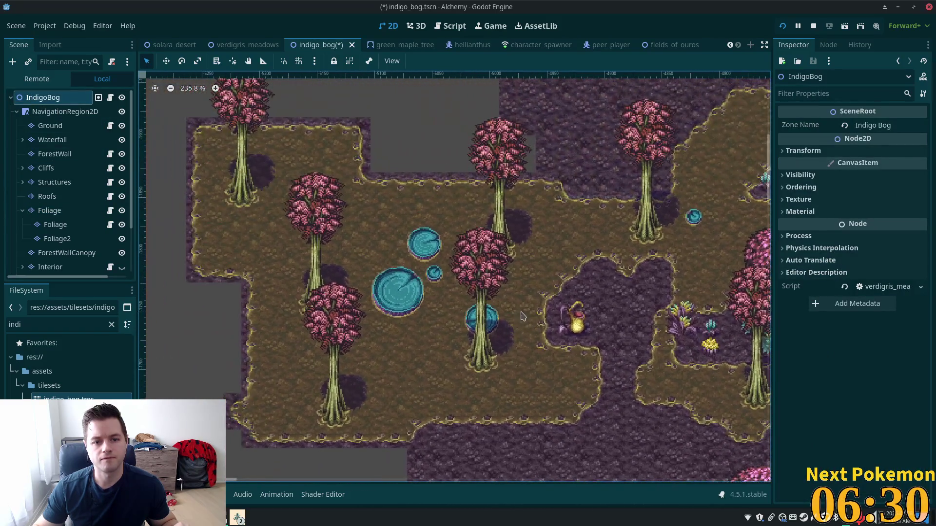
{"action": "left_click", "coordinate": [48, 126]}
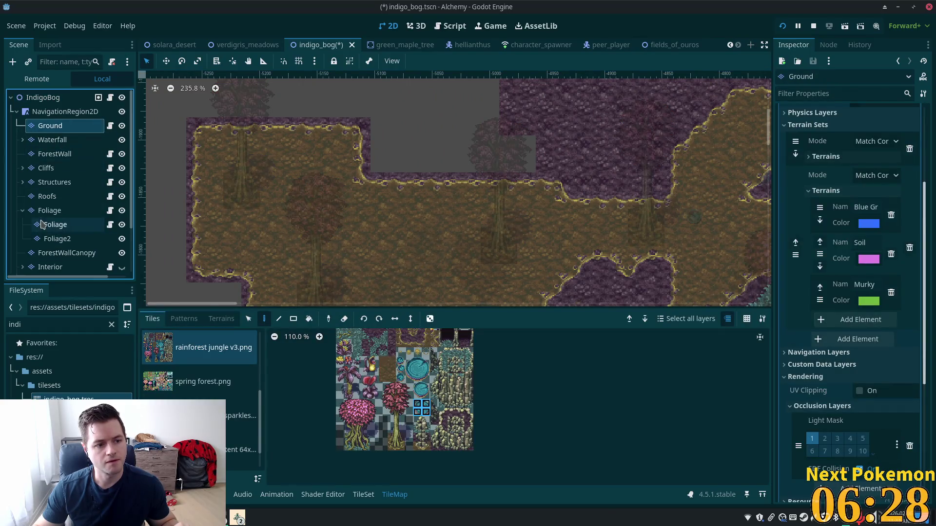
{"action": "left_click", "coordinate": [49, 210]}
{"action": "scroll", "coordinate": [397, 225], "scroll_direction": "down", "scroll_amount": 3}
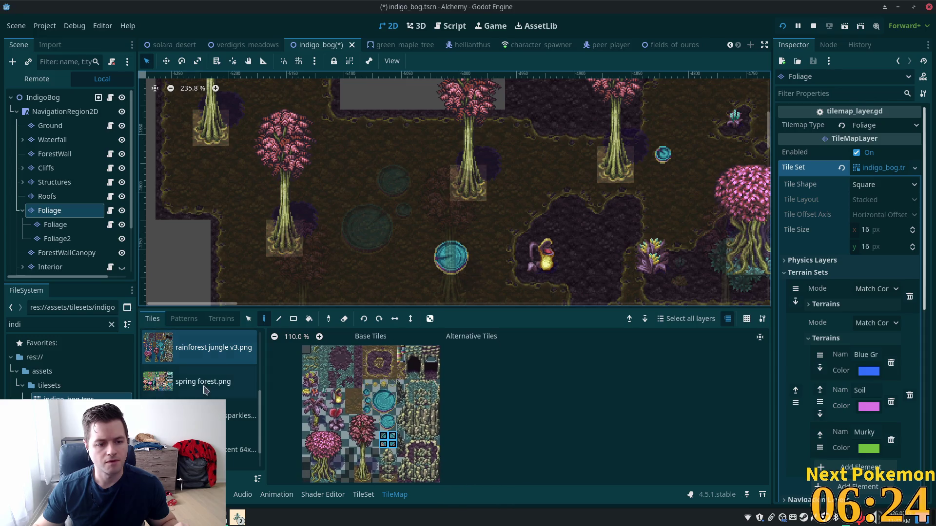
Step: Pick the first tile of the rainforest bubble animation source in the Tiles list
{"action": "left_click", "coordinate": [205, 412]}
{"action": "left_click", "coordinate": [195, 381]}
{"action": "scroll", "coordinate": [195, 380], "scroll_direction": "up", "scroll_amount": 1}
{"action": "left_click", "coordinate": [177, 356]}
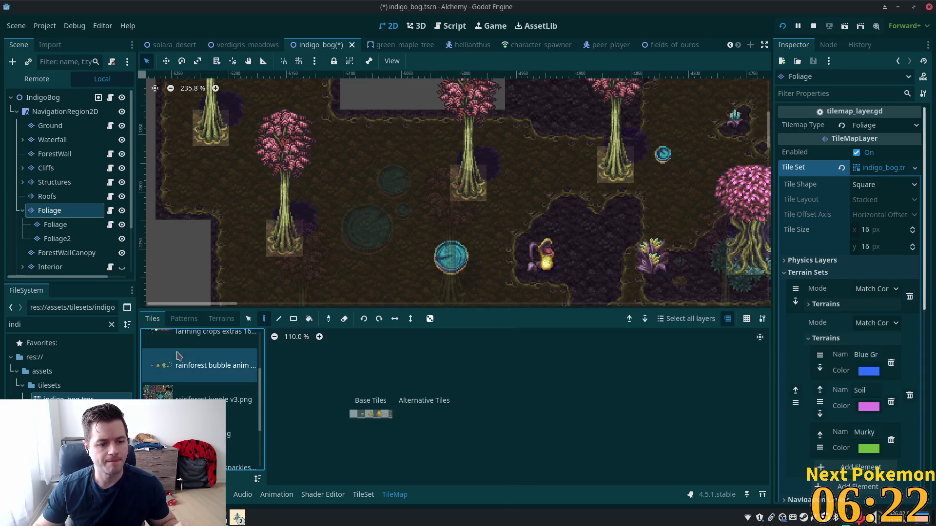
{"action": "left_click", "coordinate": [354, 415]}
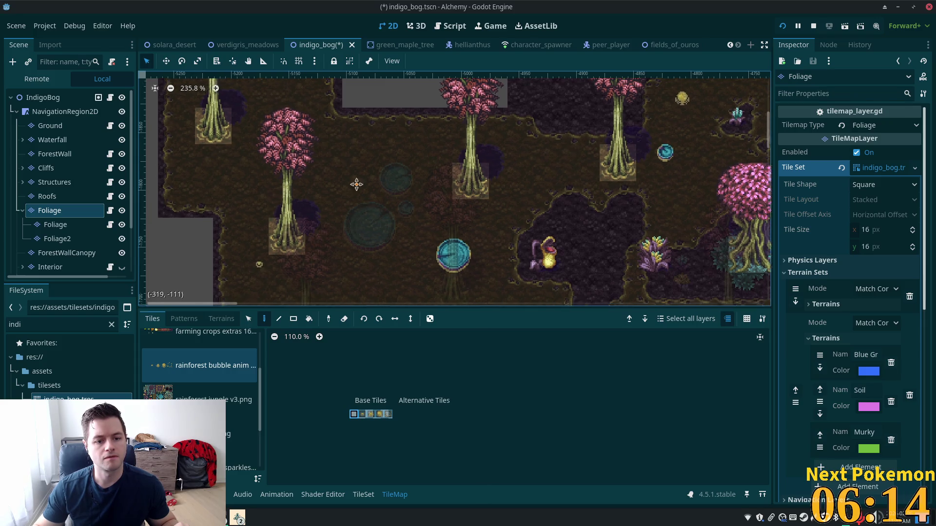
{"action": "scroll", "coordinate": [341, 215], "scroll_direction": "down", "scroll_amount": 4}
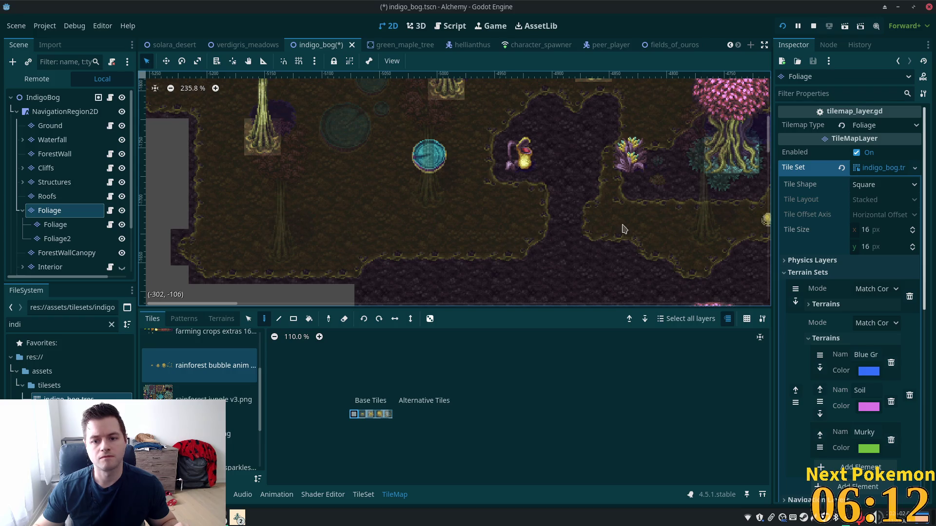
{"action": "scroll", "coordinate": [653, 232], "scroll_direction": "up", "scroll_amount": 4}
{"action": "scroll", "coordinate": [648, 255], "scroll_direction": "down", "scroll_amount": 3}
{"action": "scroll", "coordinate": [646, 146], "scroll_direction": "up", "scroll_amount": 3}
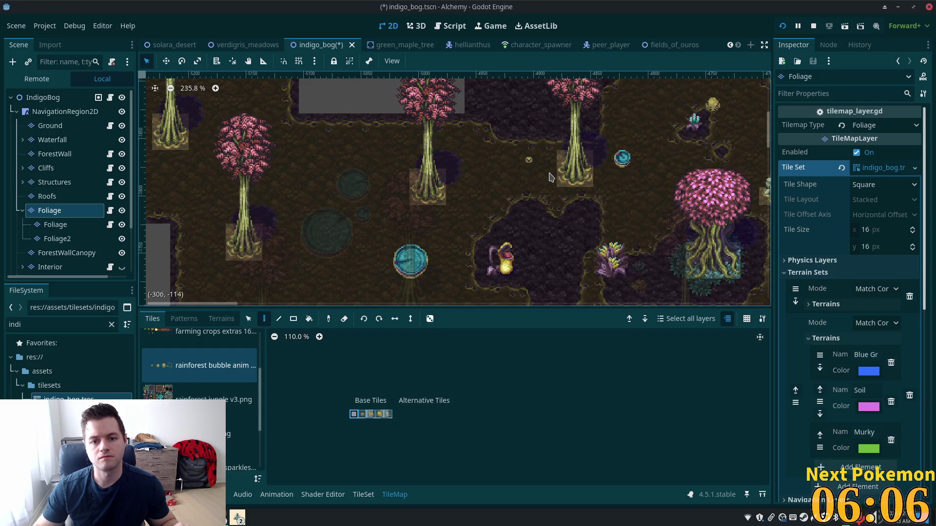
{"action": "scroll", "coordinate": [417, 199], "scroll_direction": "down", "scroll_amount": 6}
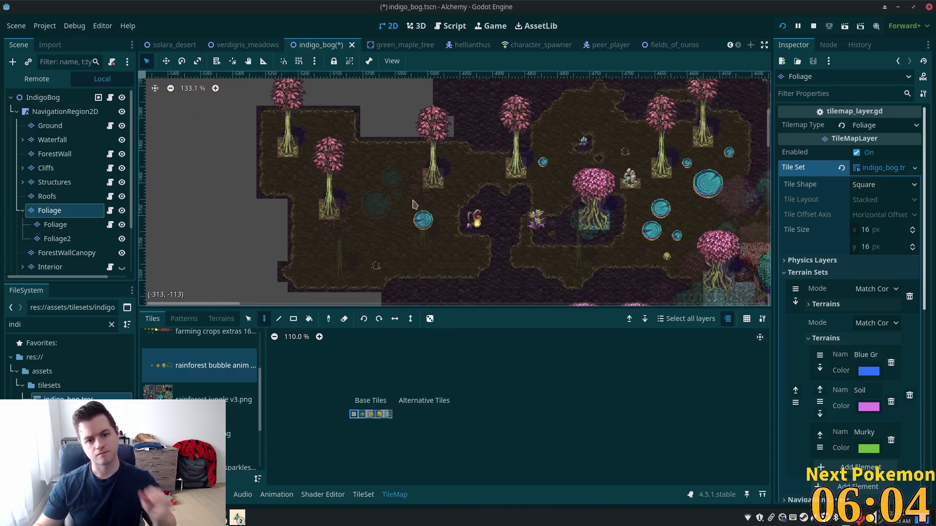
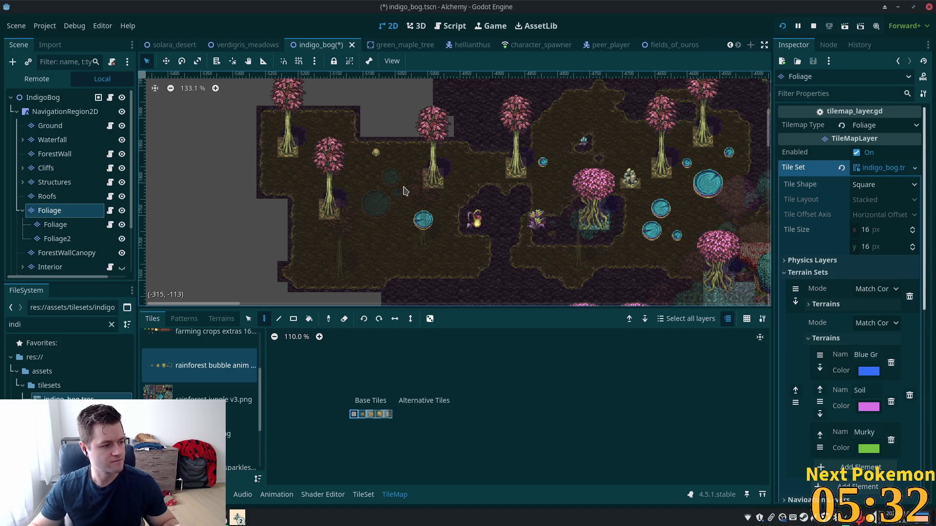
Step: Look over the bog map and save the indigo_bog scene
{"action": "scroll", "coordinate": [427, 200], "scroll_direction": "up", "scroll_amount": 3}
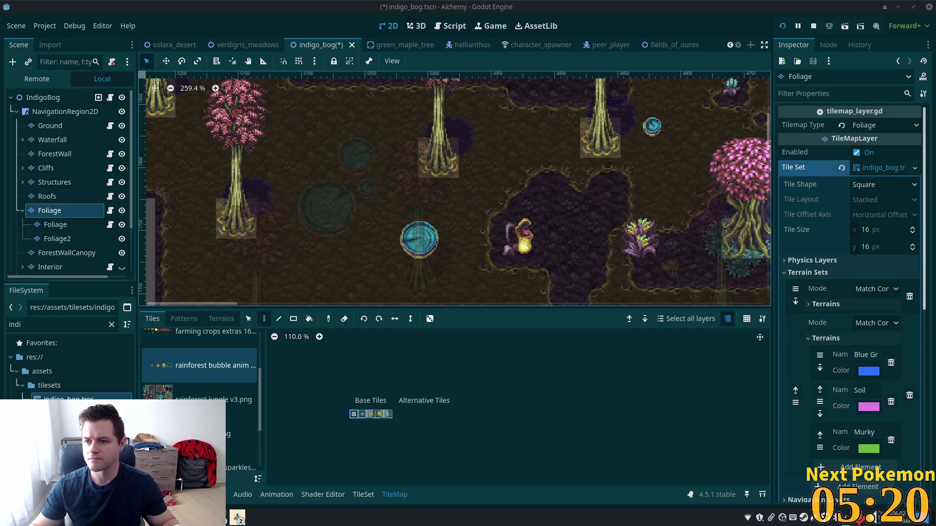
{"action": "scroll", "coordinate": [533, 209], "scroll_direction": "left", "scroll_amount": 5}
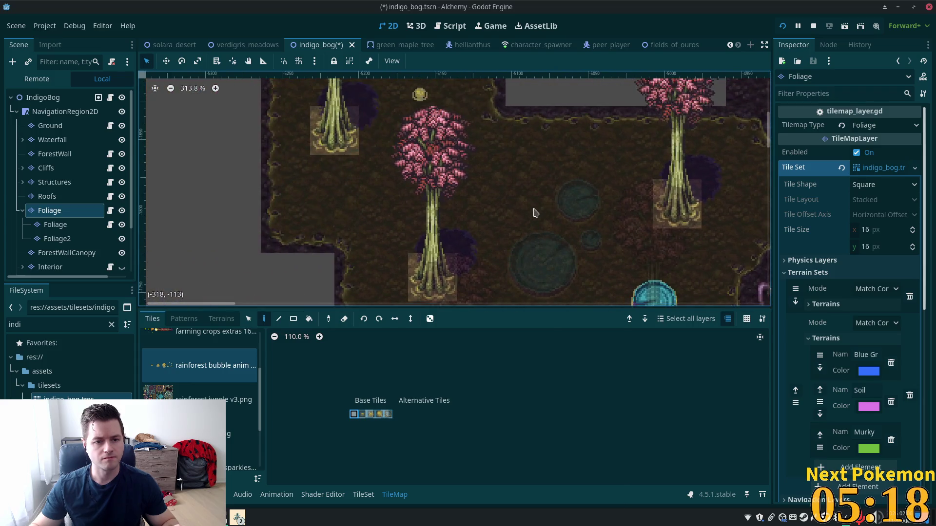
{"action": "scroll", "coordinate": [606, 268], "scroll_direction": "down", "scroll_amount": 3}
{"action": "key", "text": "ctrl+s"}
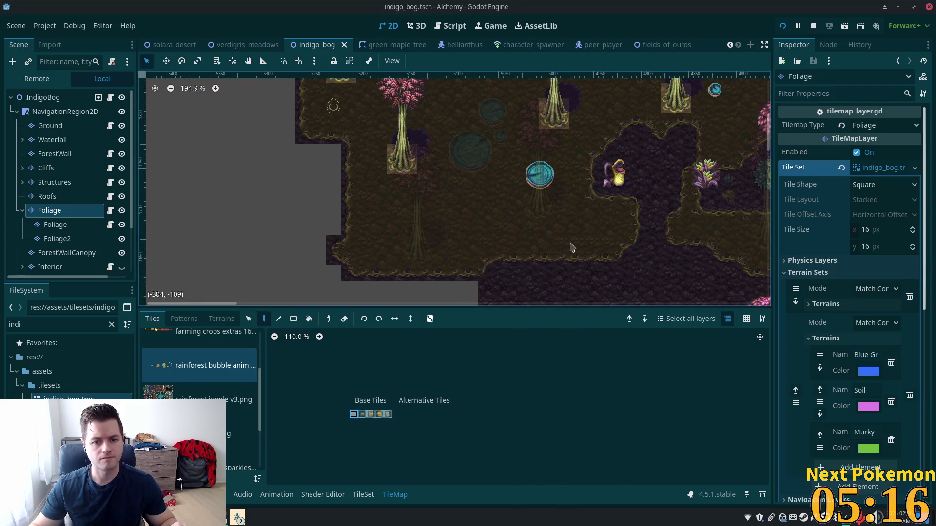
Step: Show the Grass, Dark Grass and Shallow Water terrain types in the TileMap panel
{"action": "scroll", "coordinate": [512, 234], "scroll_direction": "up", "scroll_amount": 5}
{"action": "scroll", "coordinate": [512, 235], "scroll_direction": "up", "scroll_amount": 3}
{"action": "scroll", "coordinate": [512, 235], "scroll_direction": "left", "scroll_amount": 2}
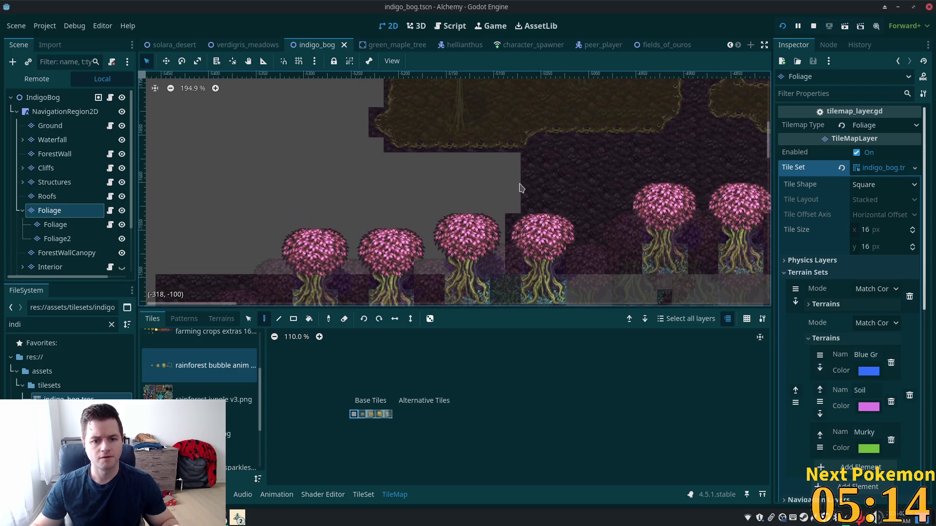
{"action": "left_click", "coordinate": [222, 318]}
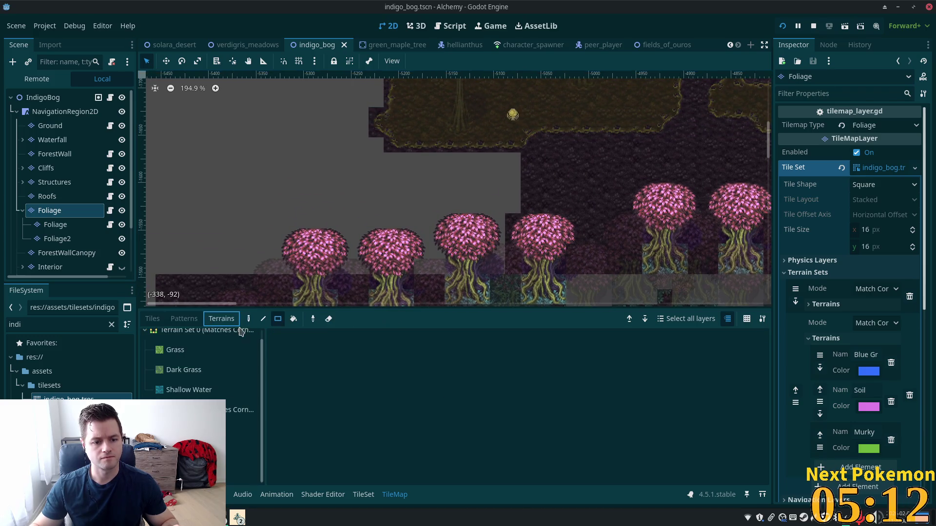
Step: Pick the purple soil terrain and paint rectangles over the grey gaps on the map's left side
{"action": "left_click", "coordinate": [242, 451]}
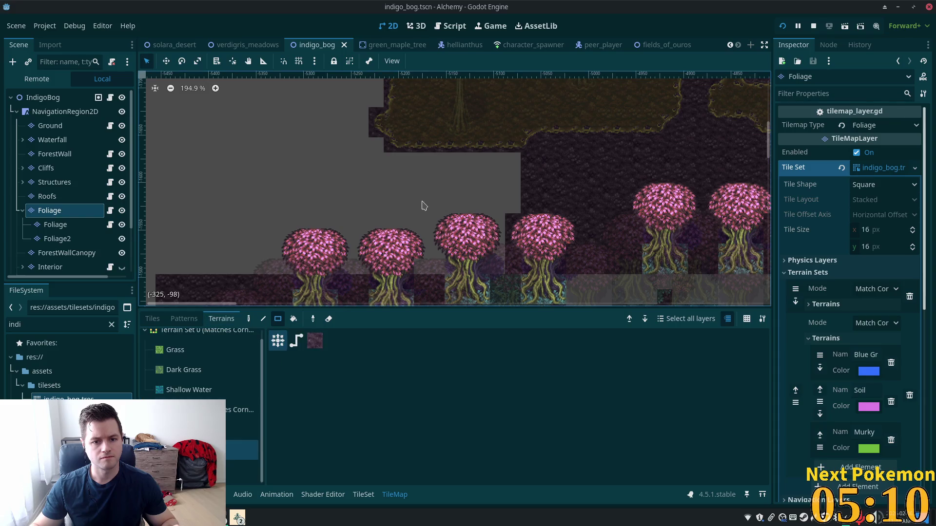
{"action": "left_click_drag", "start_coordinate": [518, 155], "coordinate": [290, 224]}
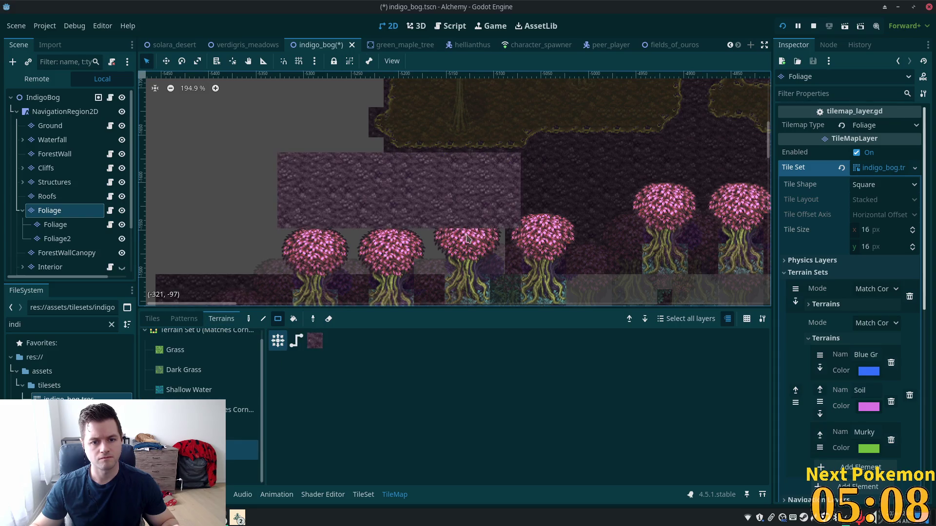
{"action": "key", "text": "ctrl+z"}
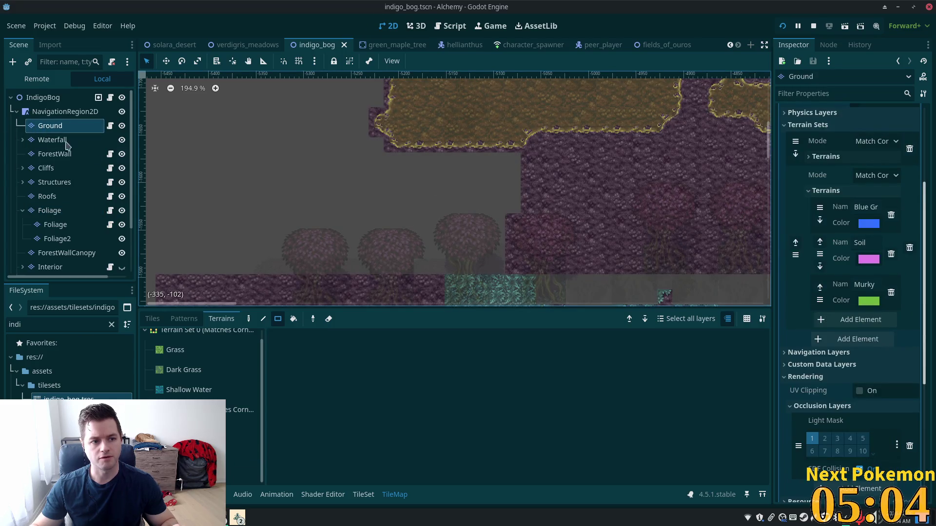
{"action": "left_click", "coordinate": [235, 451]}
{"action": "left_click_drag", "start_coordinate": [520, 153], "coordinate": [174, 258]}
{"action": "mouse_move", "coordinate": [342, 185]}
{"action": "left_mouse_down"}
{"action": "mouse_move", "coordinate": [489, 272]}
{"action": "mouse_move", "coordinate": [538, 250]}
{"action": "mouse_move", "coordinate": [307, 246]}
{"action": "left_mouse_up"}
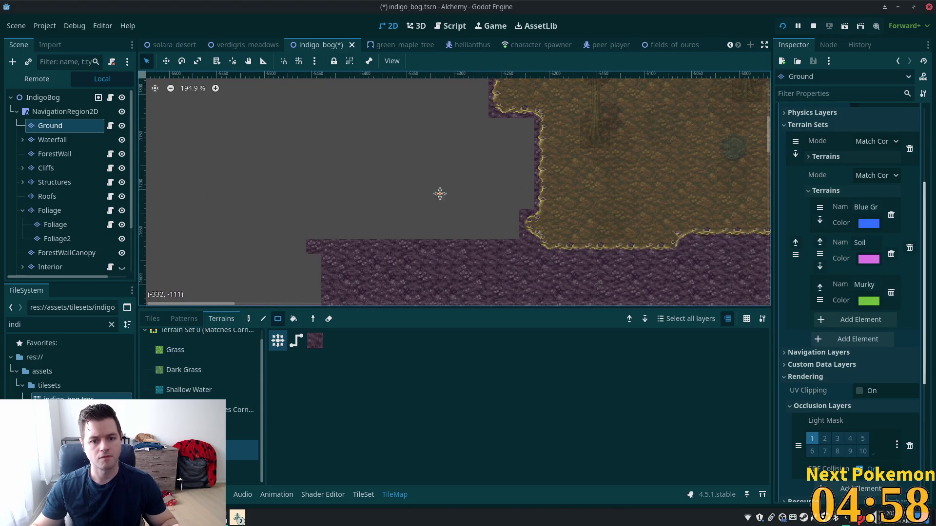
{"action": "left_click_drag", "start_coordinate": [440, 169], "coordinate": [445, 144]}
{"action": "left_click_drag", "start_coordinate": [522, 219], "coordinate": [317, 286]}
{"action": "left_click_drag", "start_coordinate": [315, 97], "coordinate": [503, 154]}
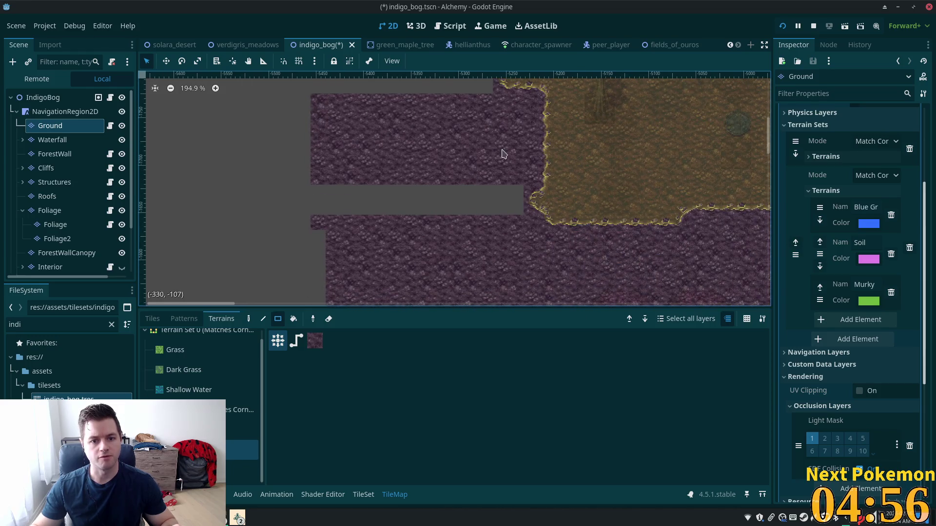
{"action": "mouse_move", "coordinate": [521, 186]}
{"action": "left_mouse_down"}
{"action": "mouse_move", "coordinate": [251, 229]}
{"action": "mouse_move", "coordinate": [253, 246]}
{"action": "left_mouse_up"}
Step: Paint more soil blocks over the remaining grey gaps around the yellow ground
{"action": "scroll", "coordinate": [341, 220], "scroll_direction": "up", "scroll_amount": 5}
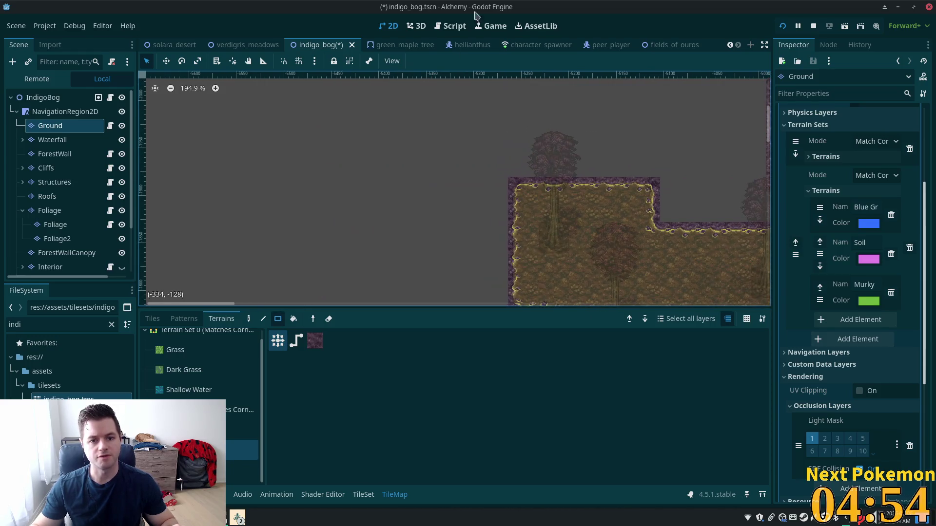
{"action": "scroll", "coordinate": [480, 199], "scroll_direction": "down", "scroll_amount": 4}
{"action": "mouse_move", "coordinate": [507, 163]}
{"action": "left_mouse_down"}
{"action": "mouse_move", "coordinate": [449, 247]}
{"action": "mouse_move", "coordinate": [386, 254]}
{"action": "left_mouse_up"}
{"action": "scroll", "coordinate": [557, 126], "scroll_direction": "right", "scroll_amount": 3}
{"action": "scroll", "coordinate": [558, 126], "scroll_direction": "up", "scroll_amount": 1}
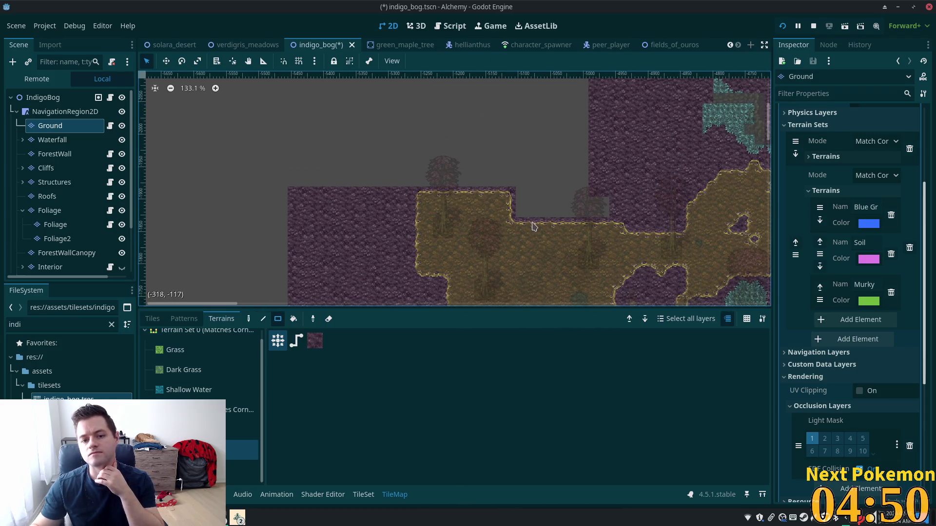
{"action": "mouse_move", "coordinate": [522, 212]}
{"action": "left_mouse_down"}
{"action": "mouse_move", "coordinate": [609, 174]}
{"action": "mouse_move", "coordinate": [614, 86]}
{"action": "left_mouse_up"}
{"action": "scroll", "coordinate": [628, 146], "scroll_direction": "up", "scroll_amount": 2}
{"action": "left_click_drag", "start_coordinate": [525, 235], "coordinate": [314, 101]}
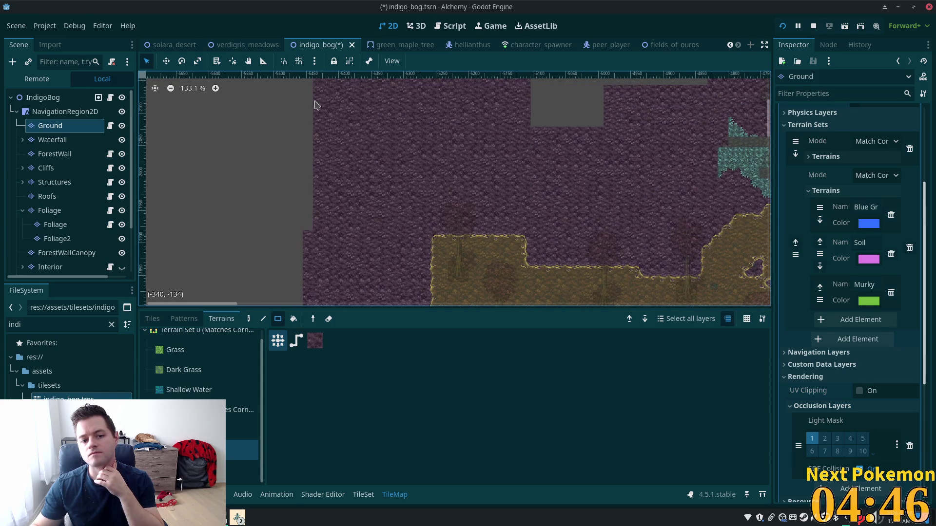
{"action": "scroll", "coordinate": [372, 208], "scroll_direction": "right", "scroll_amount": 3}
{"action": "scroll", "coordinate": [371, 208], "scroll_direction": "up", "scroll_amount": 2}
{"action": "left_click_drag", "start_coordinate": [265, 259], "coordinate": [265, 260]}
{"action": "left_click_drag", "start_coordinate": [541, 190], "coordinate": [502, 117]}
{"action": "left_click_drag", "start_coordinate": [555, 132], "coordinate": [466, 211]}
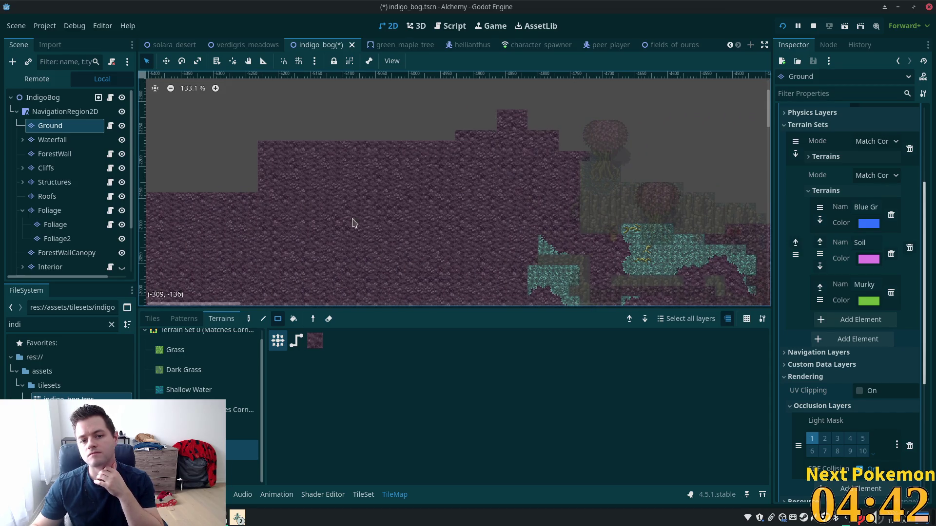
{"action": "scroll", "coordinate": [388, 295], "scroll_direction": "down", "scroll_amount": 3}
{"action": "scroll", "coordinate": [259, 290], "scroll_direction": "down", "scroll_amount": 3}
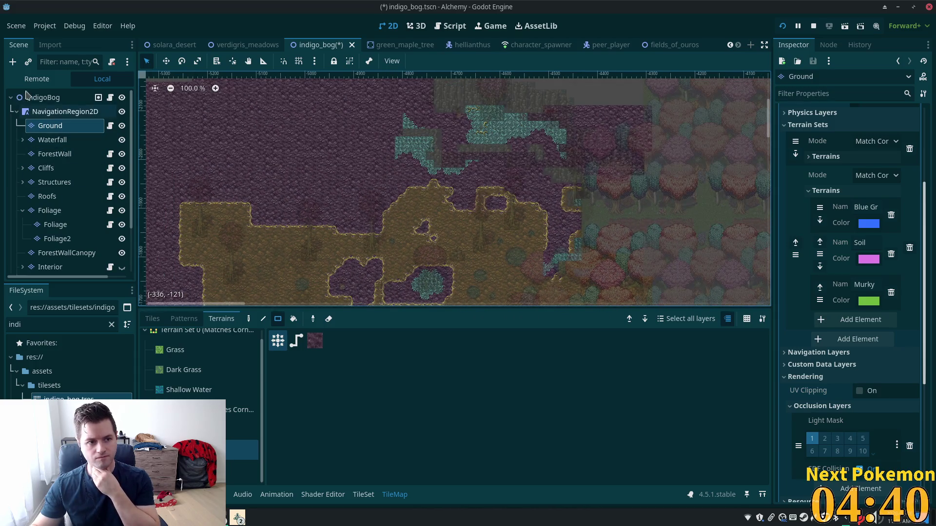
Step: Select the IndigoBog root node and save the scene
{"action": "left_click", "coordinate": [43, 97]}
{"action": "left_click_drag", "start_coordinate": [365, 213], "coordinate": [422, 201]}
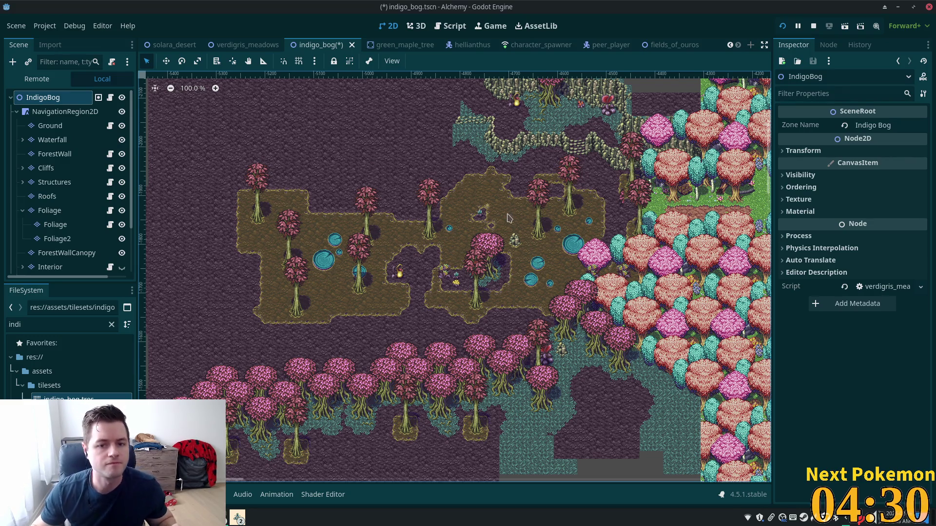
{"action": "key", "text": "ctrl+s"}
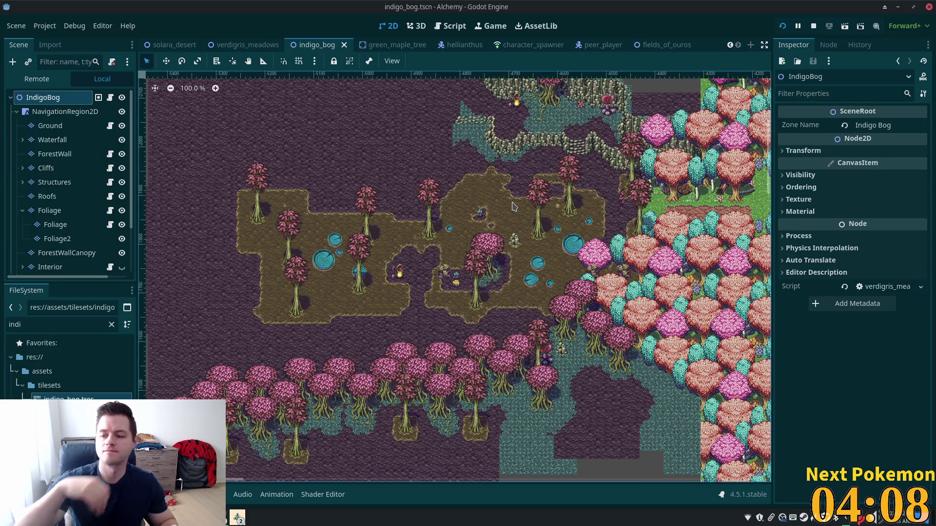
{"action": "scroll", "coordinate": [396, 306], "scroll_direction": "up", "scroll_amount": 7}
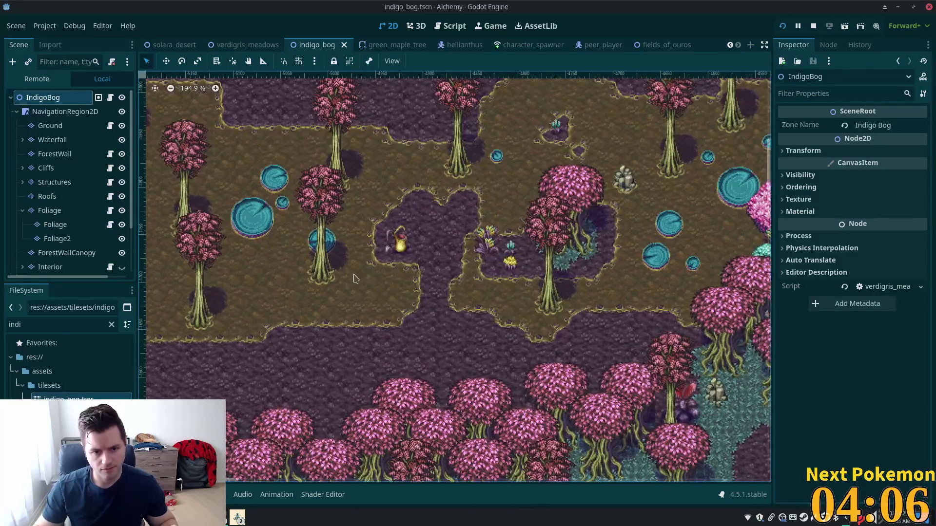
{"action": "scroll", "coordinate": [648, 246], "scroll_direction": "up", "scroll_amount": 9}
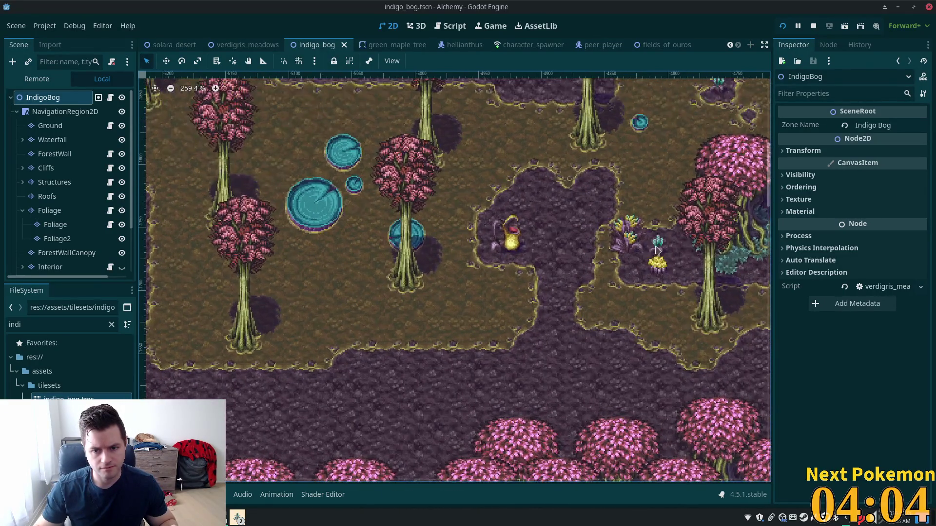
{"action": "scroll", "coordinate": [487, 210], "scroll_direction": "down", "scroll_amount": 6}
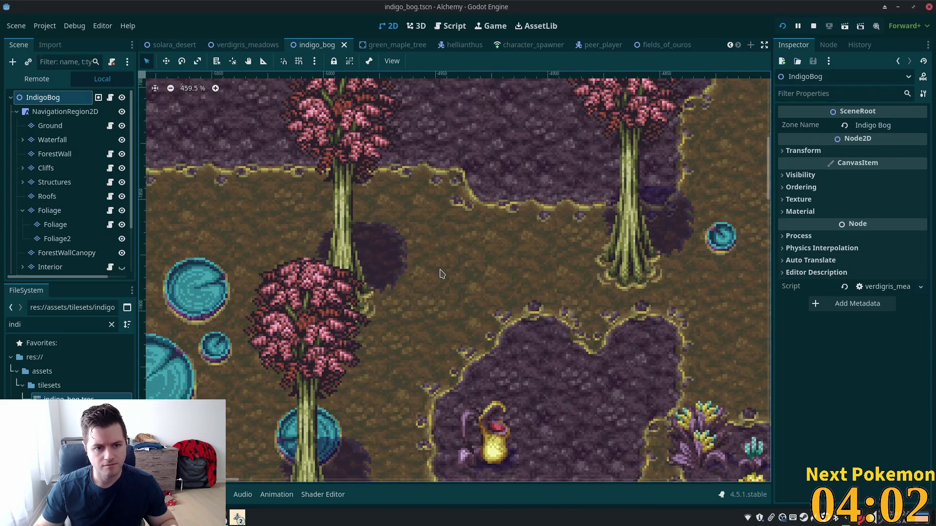
{"action": "scroll", "coordinate": [440, 271], "scroll_direction": "down", "scroll_amount": 4}
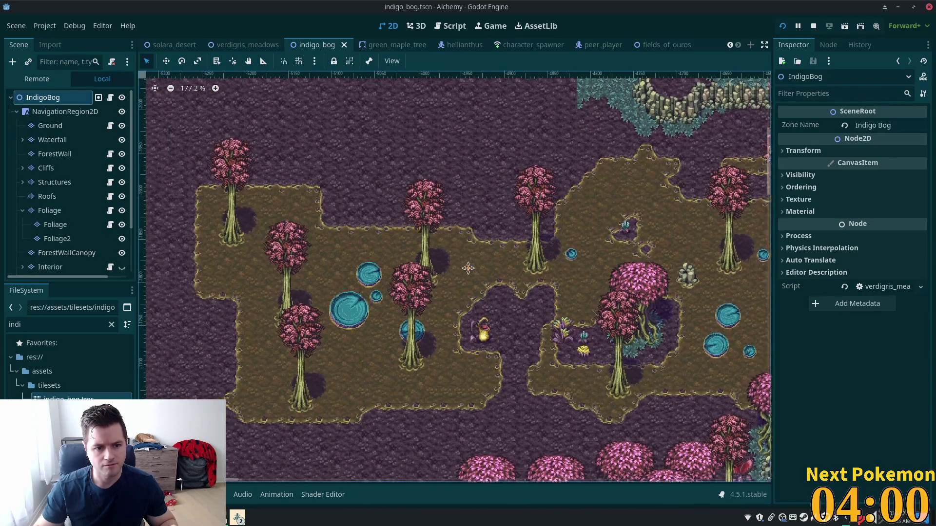
{"action": "mouse_move", "coordinate": [510, 287]}
{"action": "left_mouse_down"}
{"action": "mouse_move", "coordinate": [390, 226]}
{"action": "mouse_move", "coordinate": [489, 229]}
{"action": "mouse_move", "coordinate": [420, 268]}
{"action": "mouse_move", "coordinate": [326, 265]}
{"action": "mouse_move", "coordinate": [447, 279]}
{"action": "left_mouse_up"}
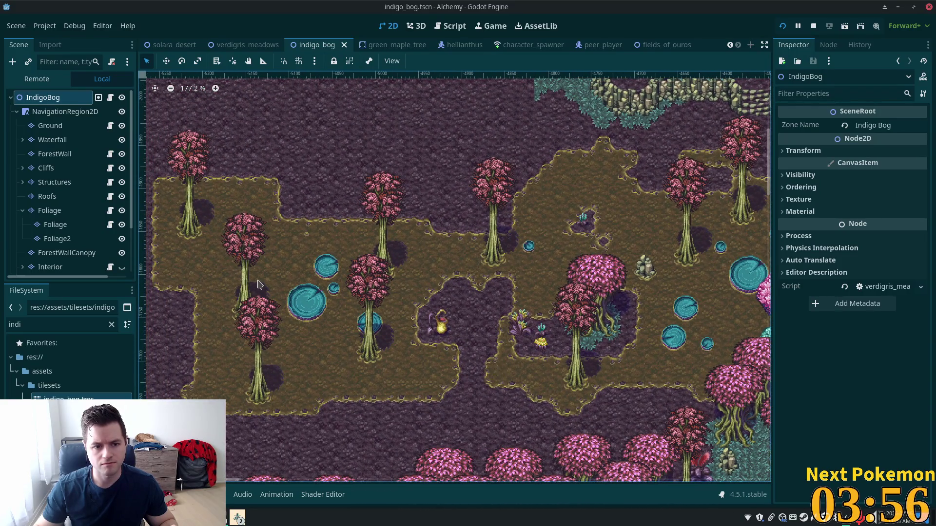
{"action": "scroll", "coordinate": [258, 285], "scroll_direction": "up", "scroll_amount": 2}
{"action": "left_click_drag", "start_coordinate": [428, 327], "coordinate": [522, 337]}
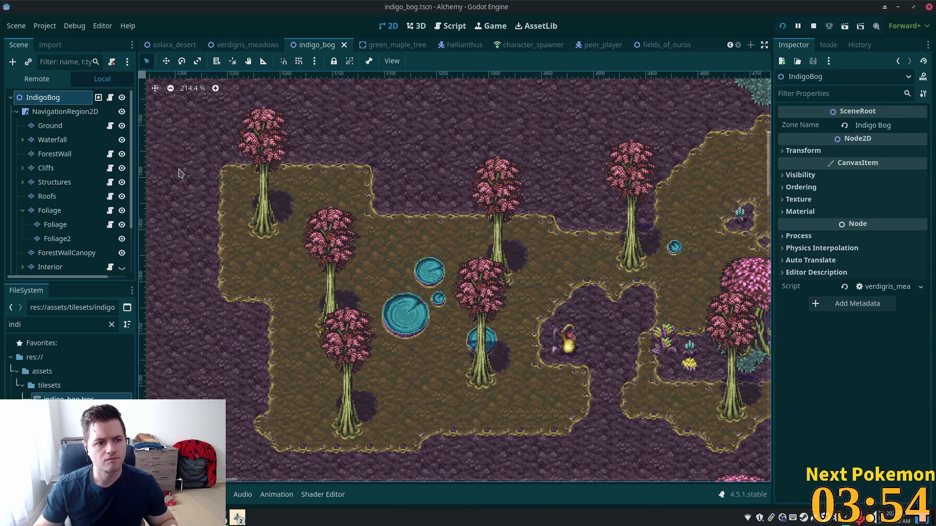
Step: On the Foliage layer, switch to single-tile picking and place tiles left of the pond
{"action": "left_click", "coordinate": [56, 213]}
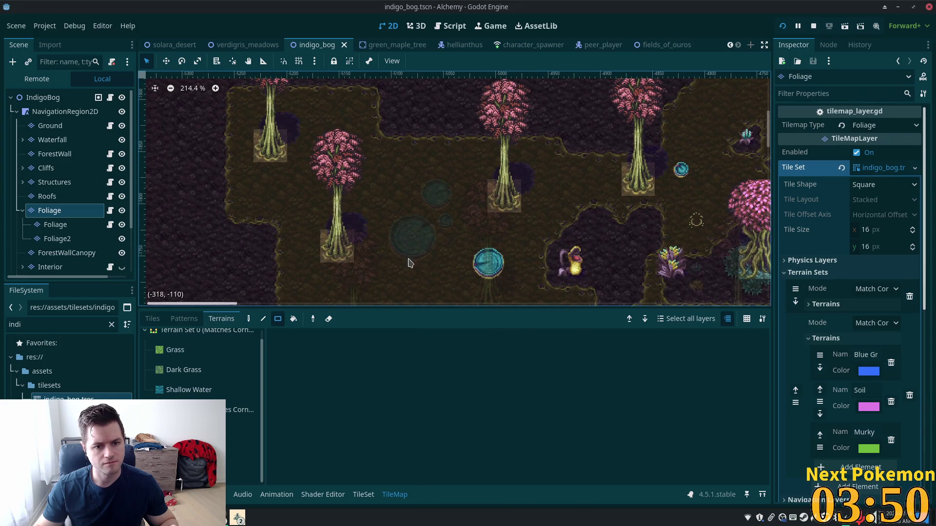
{"action": "left_click", "coordinate": [152, 318]}
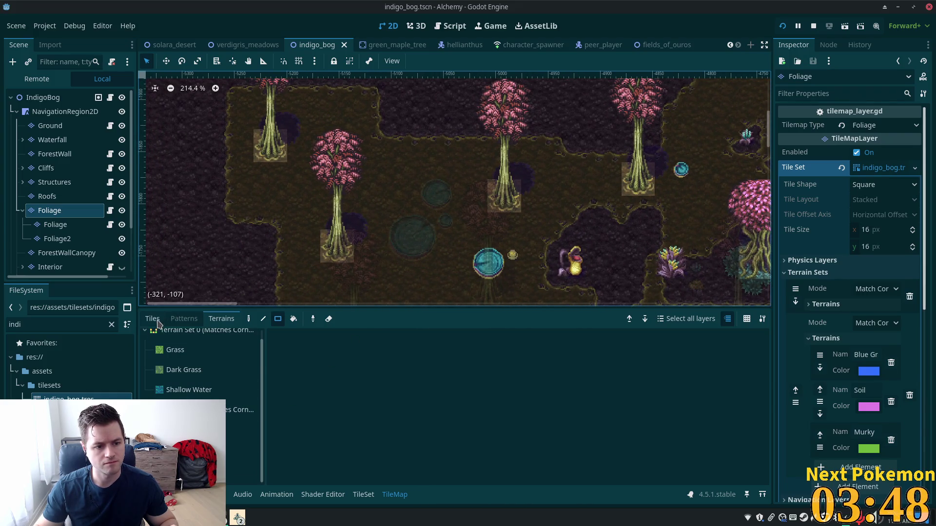
{"action": "scroll", "coordinate": [385, 385], "scroll_direction": "up", "scroll_amount": 5}
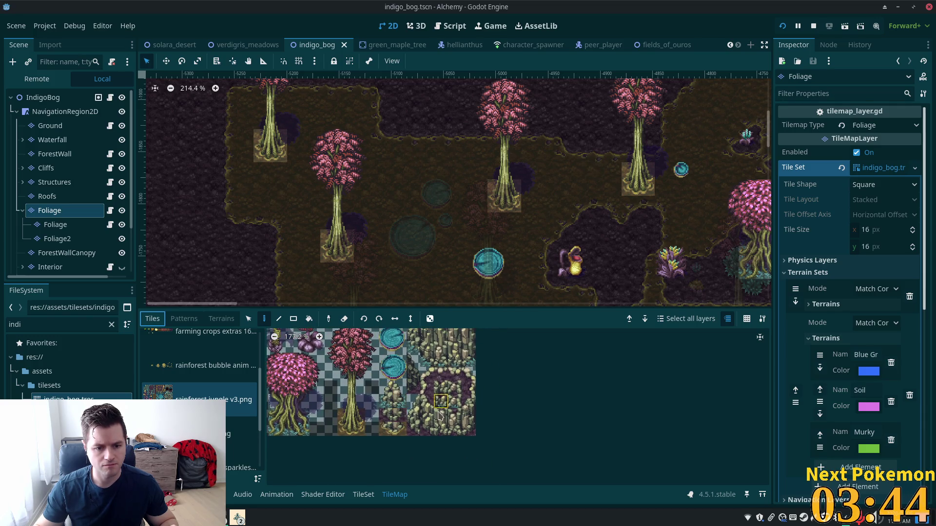
{"action": "left_click", "coordinate": [385, 205]}
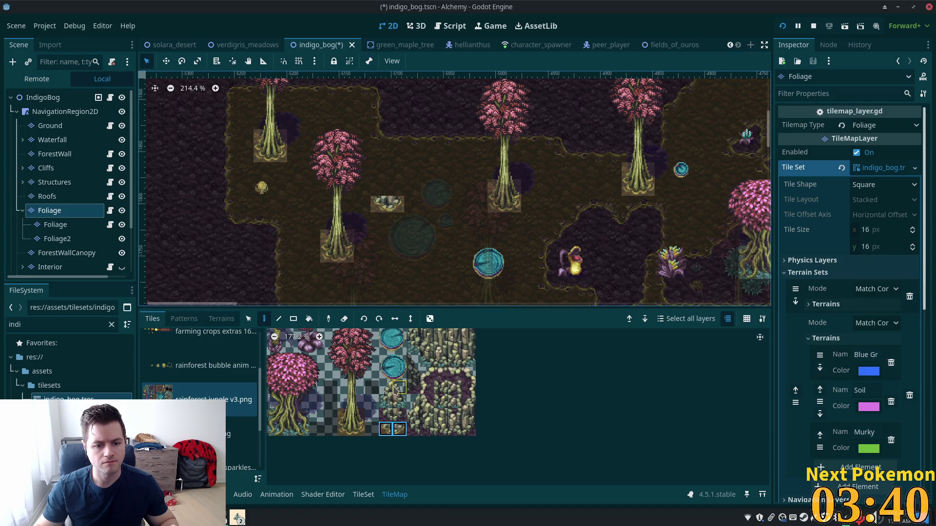
{"action": "left_click", "coordinate": [386, 190]}
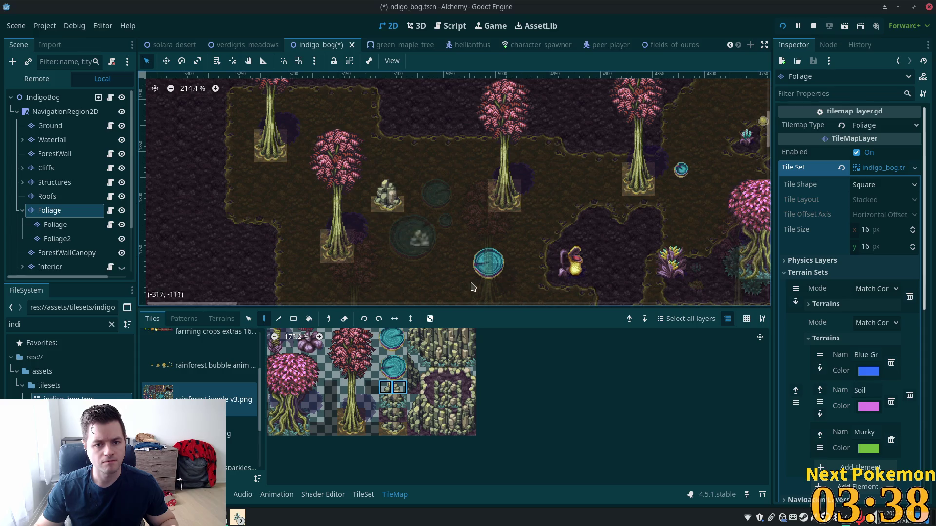
{"action": "scroll", "coordinate": [390, 195], "scroll_direction": "down", "scroll_amount": 3}
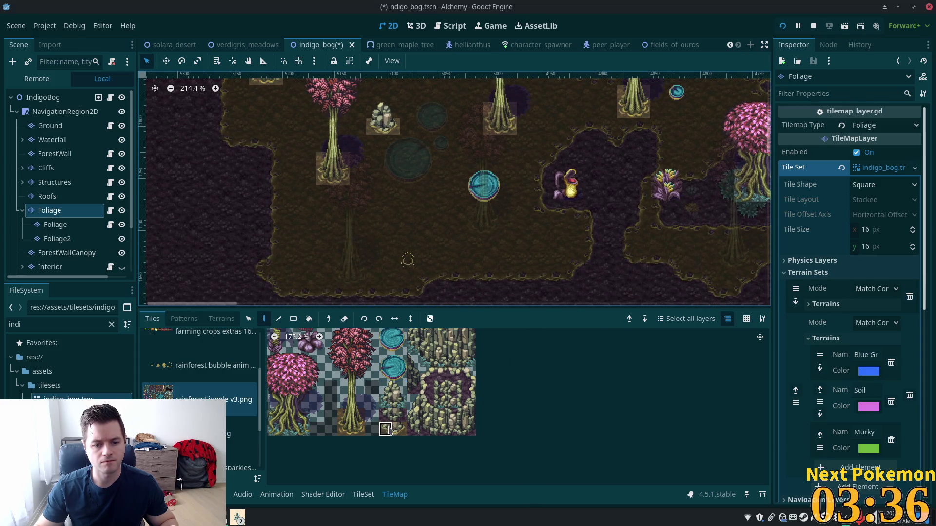
Step: Select the two-tile rock in the atlas and place it near the clearing's lower edge
{"action": "left_click_drag", "start_coordinate": [386, 429], "coordinate": [399, 429]}
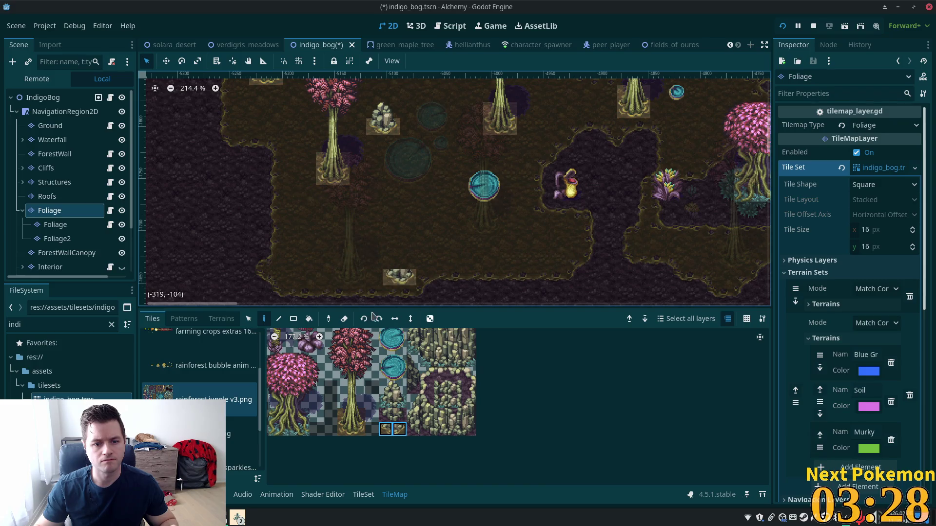
{"action": "left_click_drag", "start_coordinate": [386, 387], "coordinate": [399, 388]}
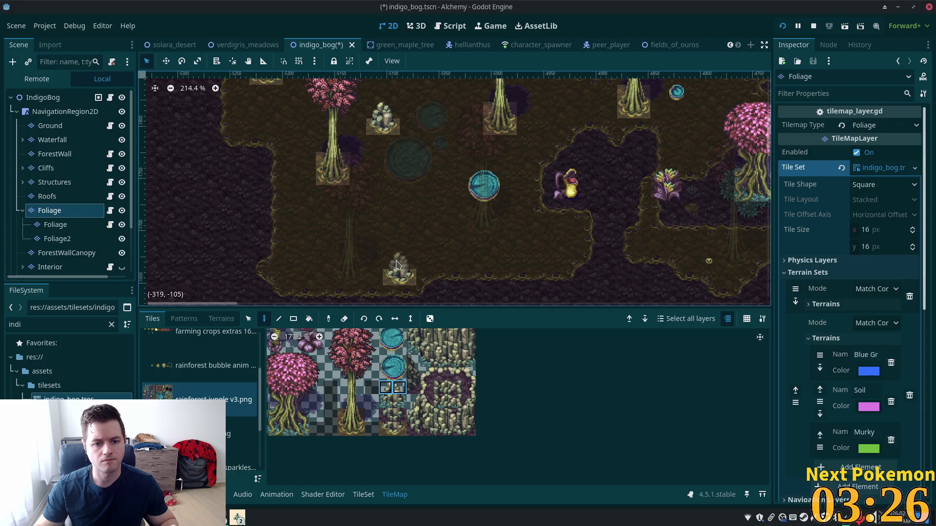
{"action": "left_click", "coordinate": [395, 265]}
{"action": "scroll", "coordinate": [438, 266], "scroll_direction": "right", "scroll_amount": 1}
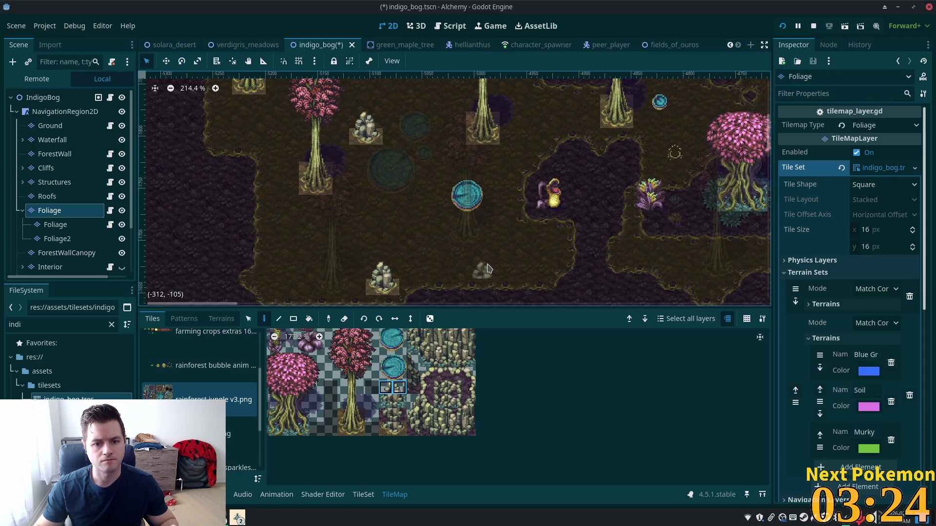
{"action": "scroll", "coordinate": [466, 434], "scroll_direction": "up", "scroll_amount": 3}
{"action": "scroll", "coordinate": [466, 434], "scroll_direction": "left", "scroll_amount": 2}
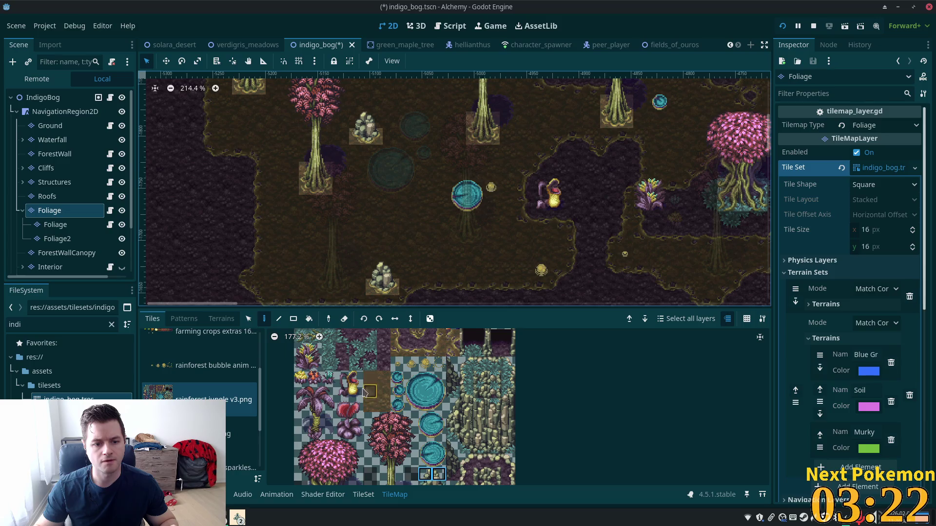
{"action": "scroll", "coordinate": [365, 392], "scroll_direction": "up", "scroll_amount": 2}
{"action": "scroll", "coordinate": [390, 385], "scroll_direction": "right", "scroll_amount": 2}
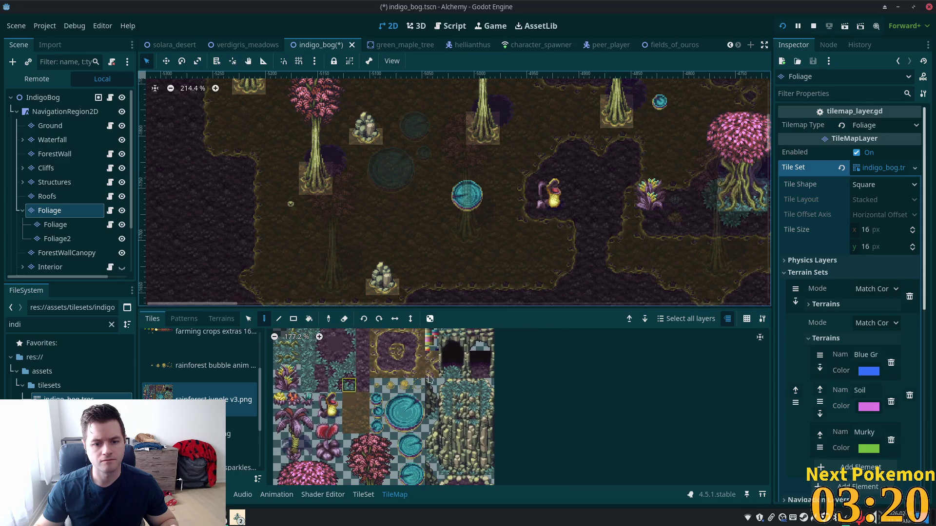
{"action": "left_click", "coordinate": [43, 97]}
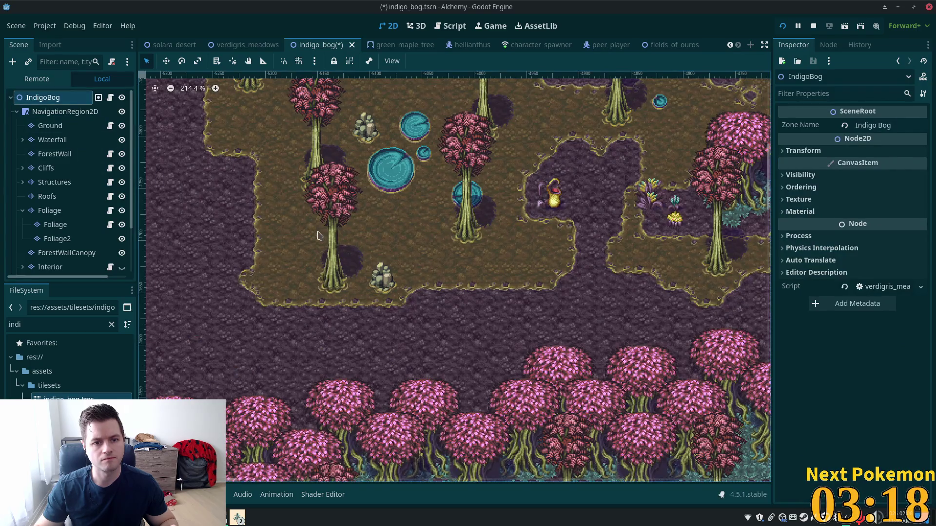
Step: Select the Foliage layer and pick the lily-pad tile from the atlas
{"action": "scroll", "coordinate": [380, 287], "scroll_direction": "up", "scroll_amount": 2}
{"action": "scroll", "coordinate": [380, 288], "scroll_direction": "right", "scroll_amount": 4}
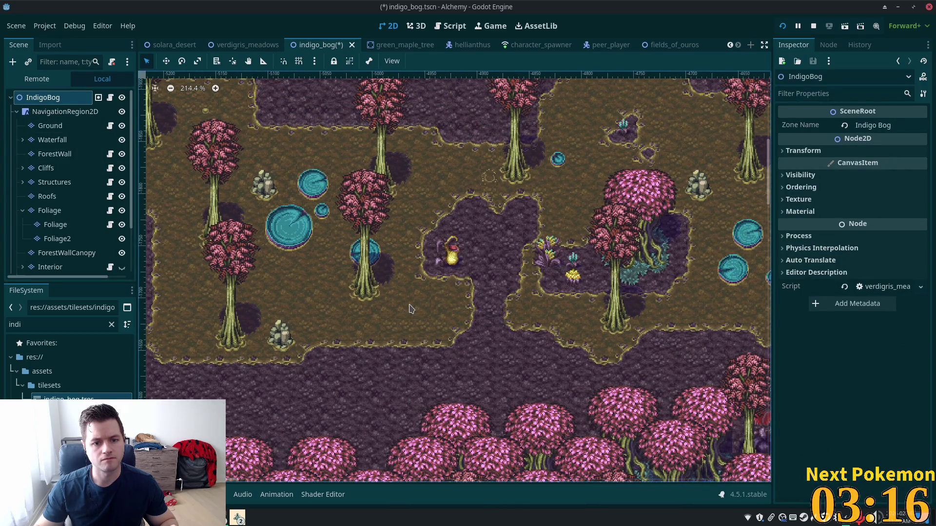
{"action": "scroll", "coordinate": [409, 308], "scroll_direction": "up", "scroll_amount": 4}
{"action": "scroll", "coordinate": [409, 308], "scroll_direction": "right", "scroll_amount": 2}
{"action": "scroll", "coordinate": [418, 197], "scroll_direction": "down", "scroll_amount": 4}
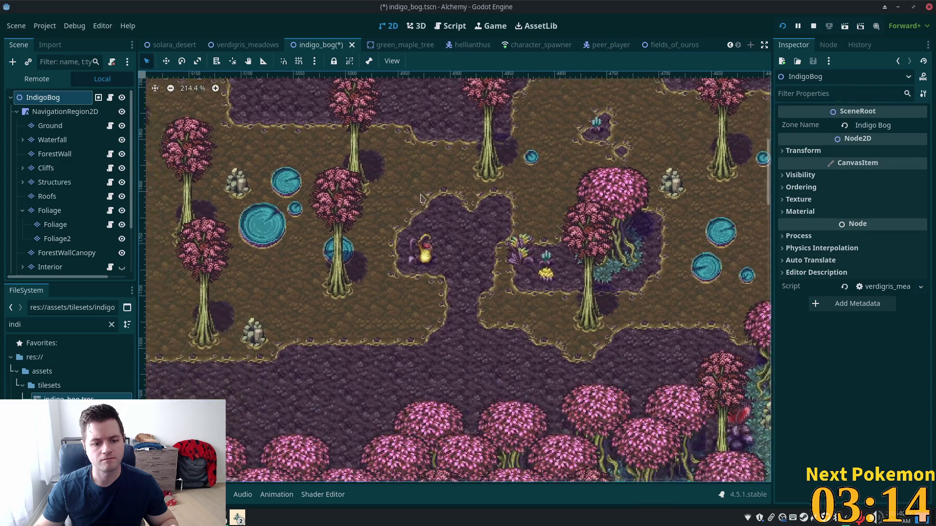
{"action": "scroll", "coordinate": [417, 196], "scroll_direction": "down", "scroll_amount": 2}
{"action": "scroll", "coordinate": [390, 244], "scroll_direction": "left", "scroll_amount": 5}
{"action": "left_click", "coordinate": [50, 127]}
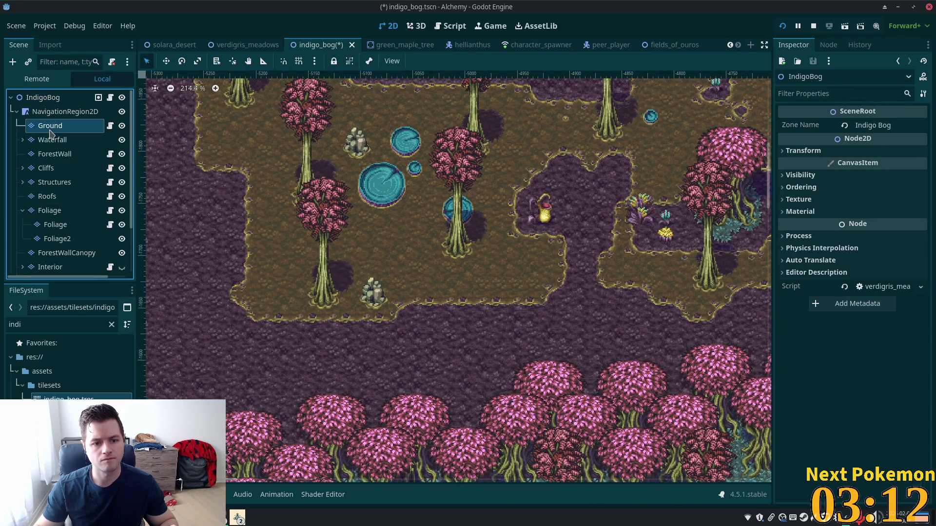
{"action": "left_click", "coordinate": [49, 210]}
{"action": "scroll", "coordinate": [374, 171], "scroll_direction": "down", "scroll_amount": 3}
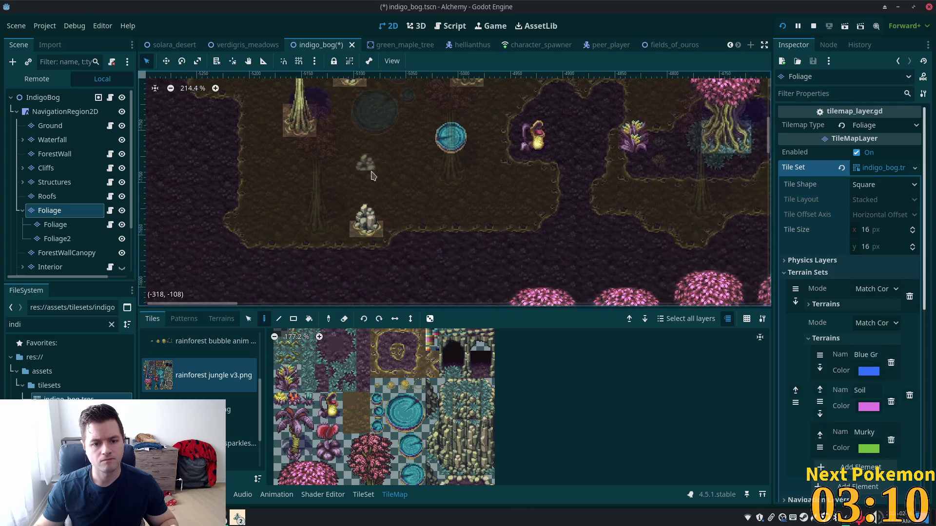
{"action": "left_click", "coordinate": [405, 413]}
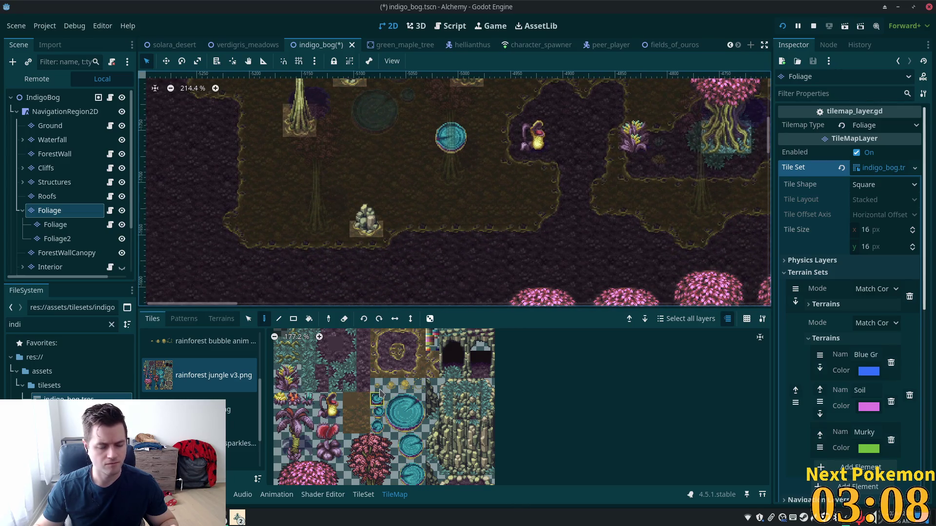
Step: Select the two-tile rock in the atlas for the second rock
{"action": "scroll", "coordinate": [341, 408], "scroll_direction": "up", "scroll_amount": 3}
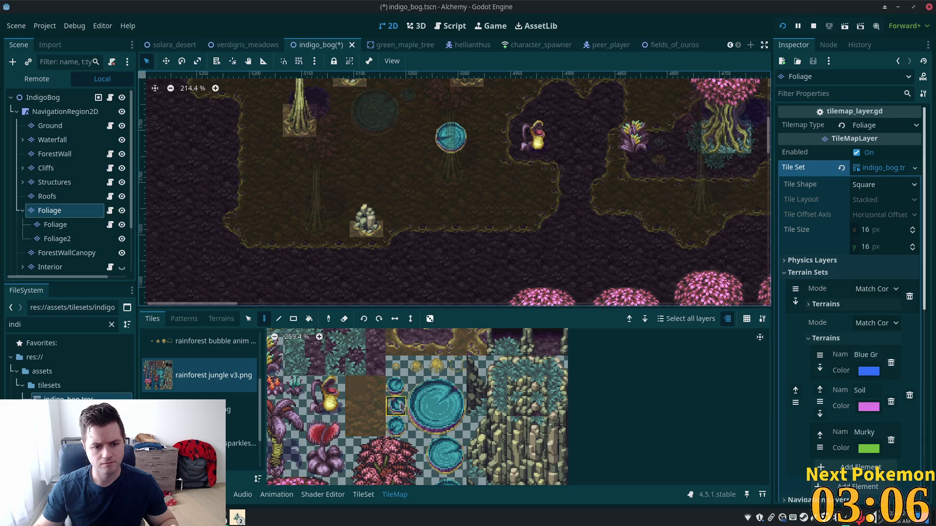
{"action": "scroll", "coordinate": [398, 404], "scroll_direction": "down", "scroll_amount": 3}
{"action": "scroll", "coordinate": [441, 379], "scroll_direction": "up", "scroll_amount": 3}
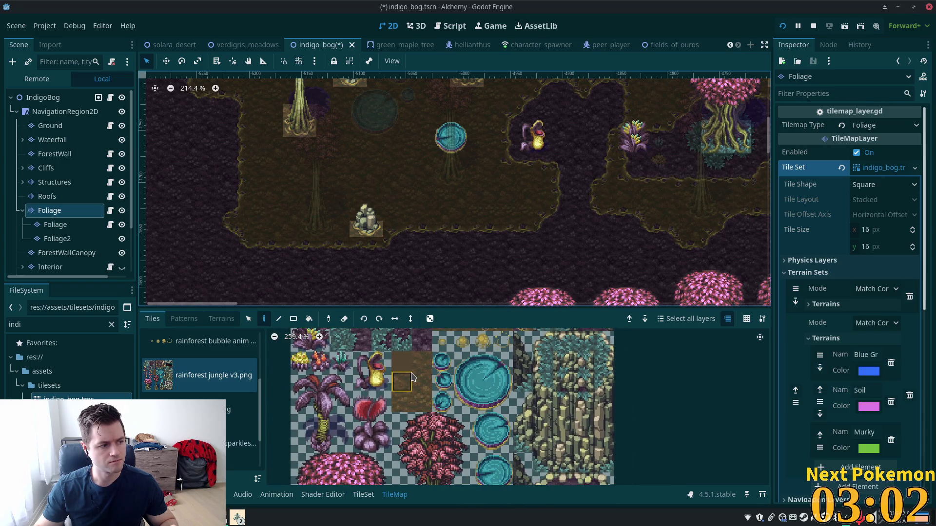
{"action": "scroll", "coordinate": [429, 385], "scroll_direction": "down", "scroll_amount": 3}
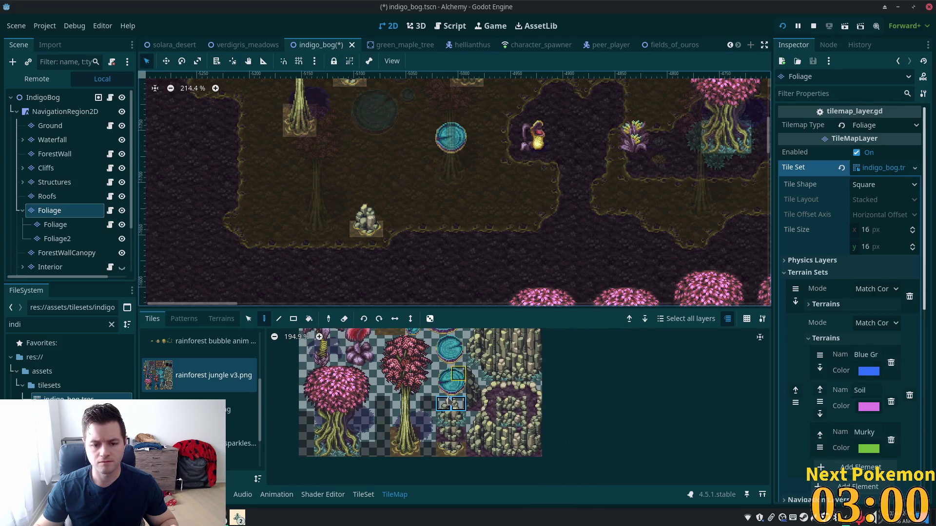
{"action": "left_click_drag", "start_coordinate": [443, 435], "coordinate": [458, 435]}
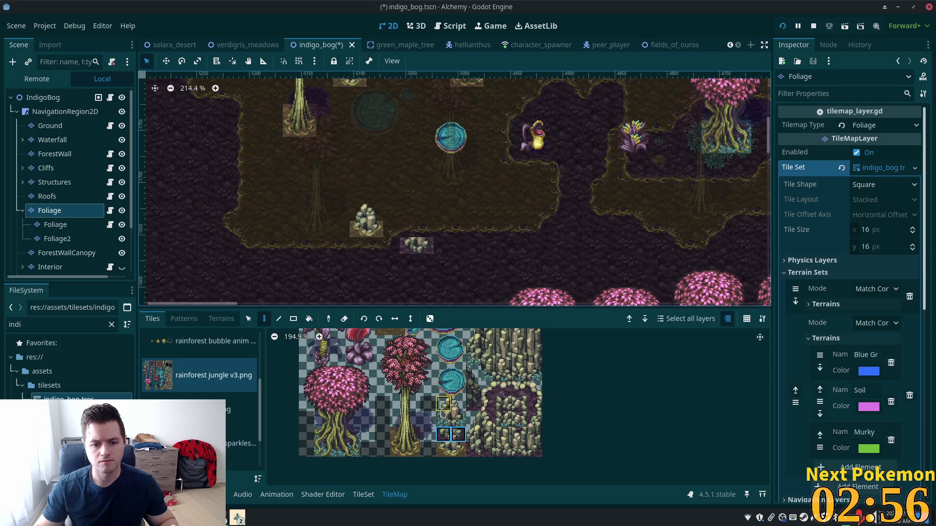
{"action": "left_click_drag", "start_coordinate": [442, 407], "coordinate": [458, 405]}
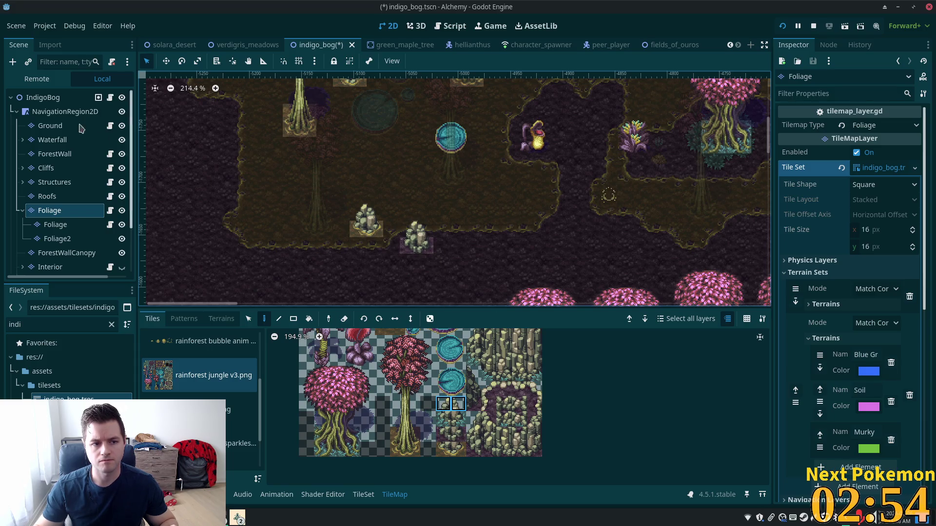
Step: Select the IndigoBog root and save the Indigo Bog scene
{"action": "left_click", "coordinate": [44, 98]}
{"action": "scroll", "coordinate": [447, 247], "scroll_direction": "up", "scroll_amount": 5}
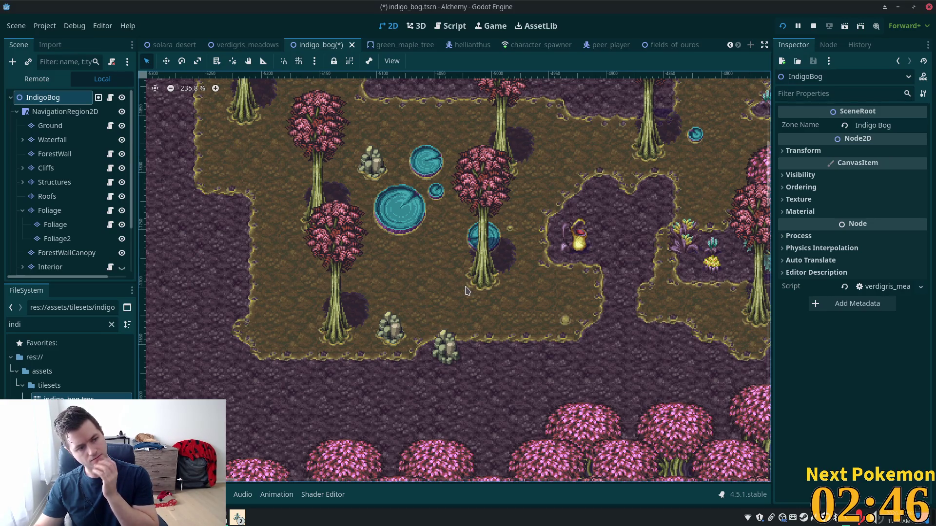
{"action": "scroll", "coordinate": [465, 291], "scroll_direction": "down", "scroll_amount": 5}
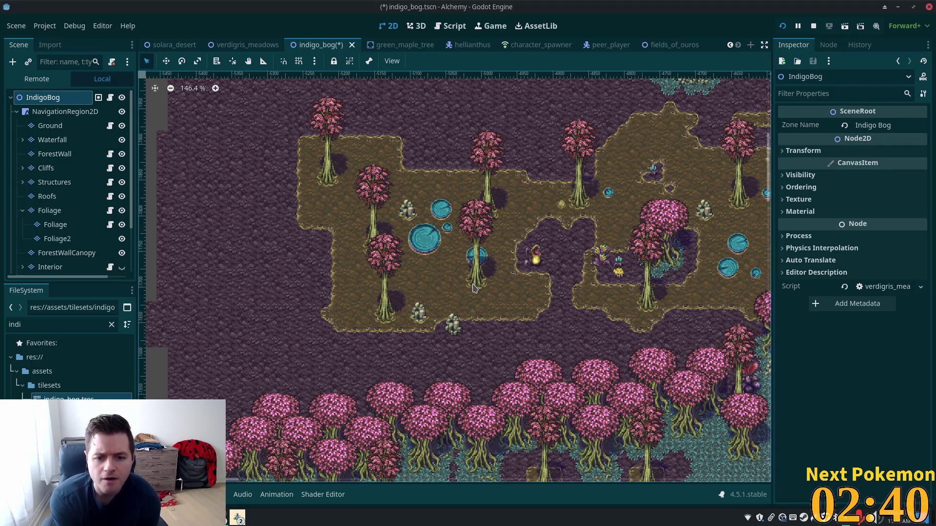
{"action": "key", "text": "ctrl+s"}
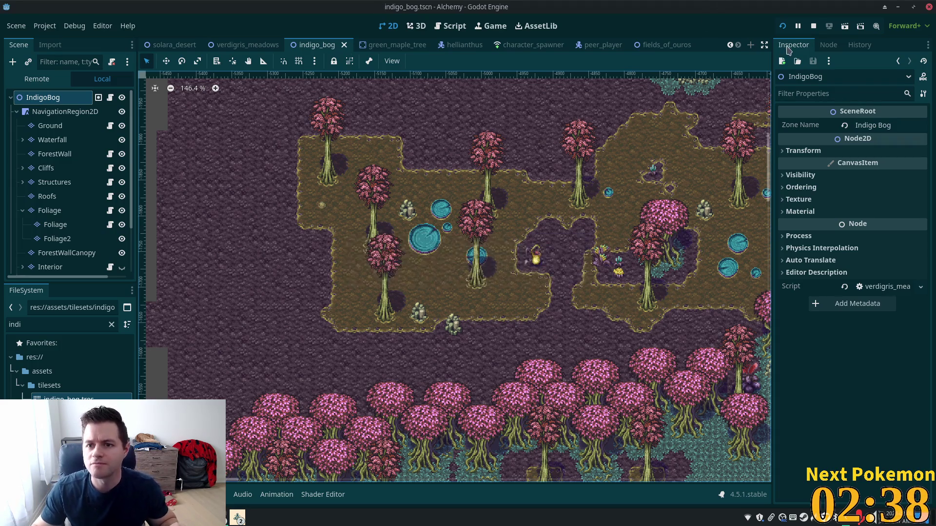
Step: Run the Alchemy game, move its windows aside, and enter Indigo Bog
{"action": "left_click", "coordinate": [782, 25]}
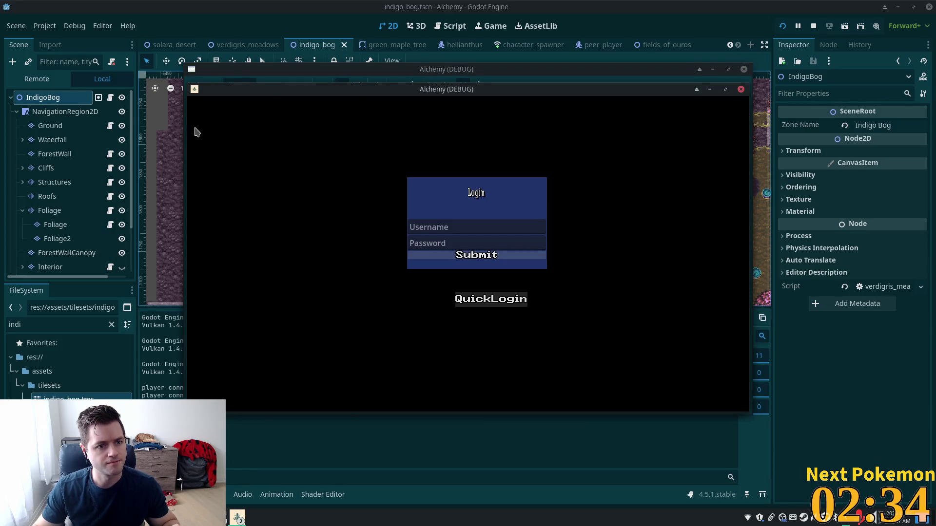
{"action": "left_click_drag", "start_coordinate": [265, 93], "coordinate": [101, 140]}
{"action": "left_click", "coordinate": [418, 93]}
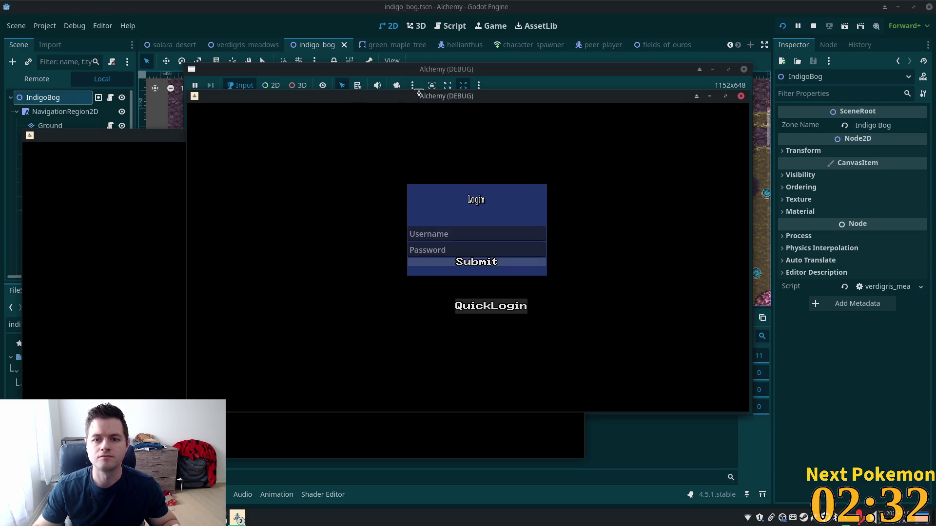
{"action": "mouse_move", "coordinate": [397, 95]}
{"action": "left_mouse_down"}
{"action": "mouse_move", "coordinate": [585, 123]}
{"action": "mouse_move", "coordinate": [539, 152]}
{"action": "mouse_move", "coordinate": [528, 146]}
{"action": "left_mouse_up"}
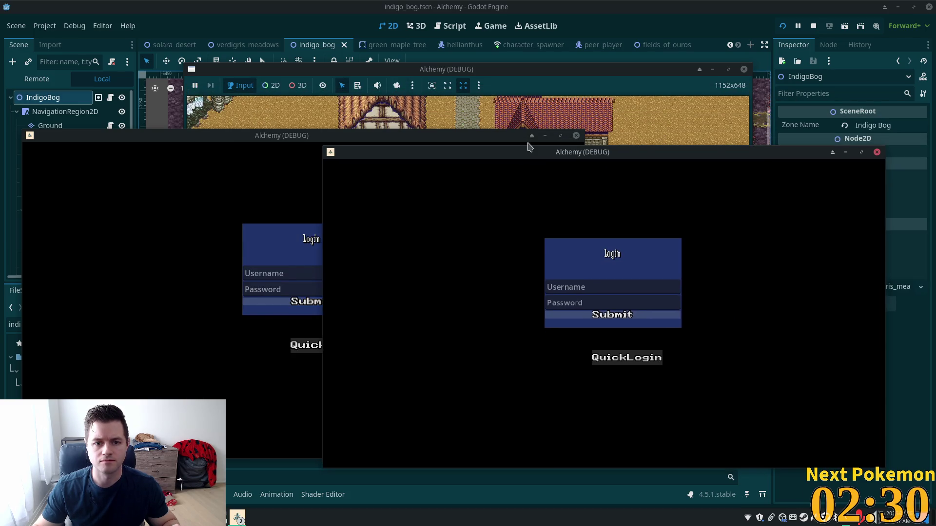
{"action": "left_click", "coordinate": [626, 358]}
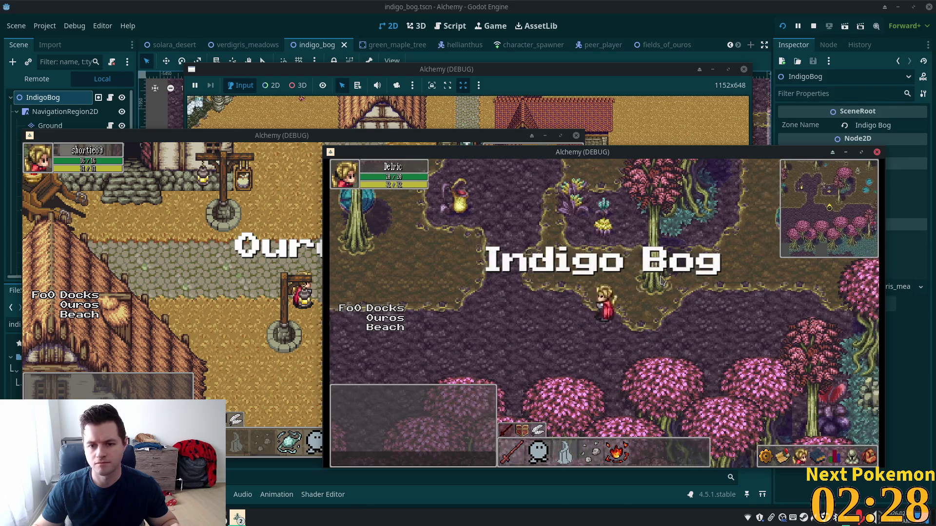
Step: Walk the character south, north, then east past the rocks and back west
{"action": "key", "text": "s"}
{"action": "key", "text": "w"}
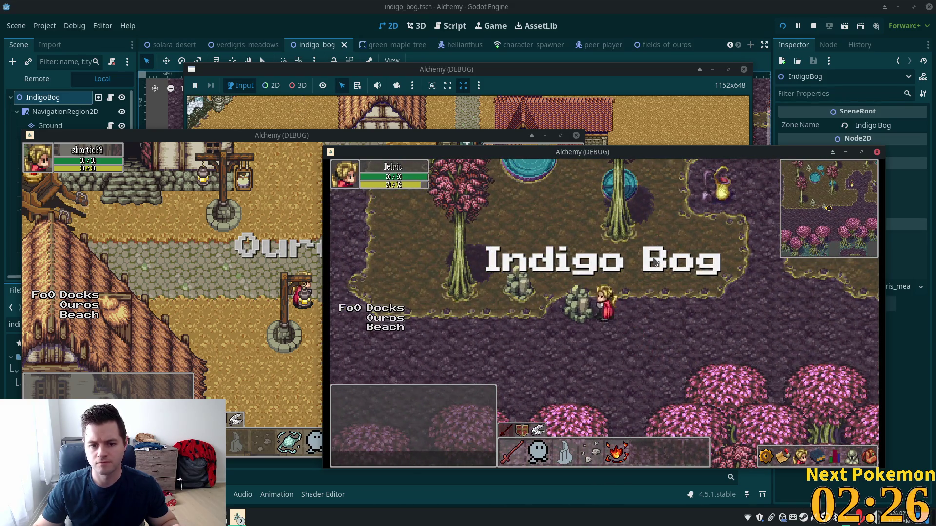
{"action": "key", "text": "w"}
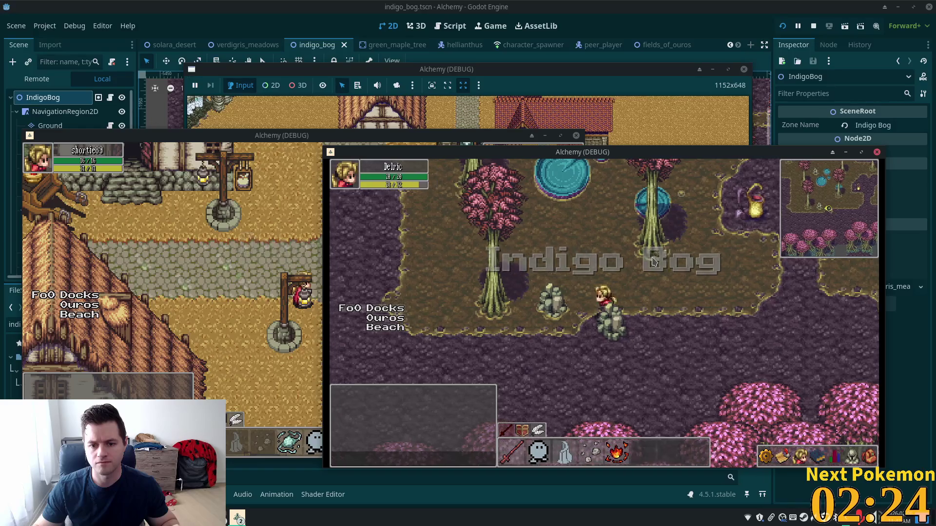
{"action": "key", "text": "d"}
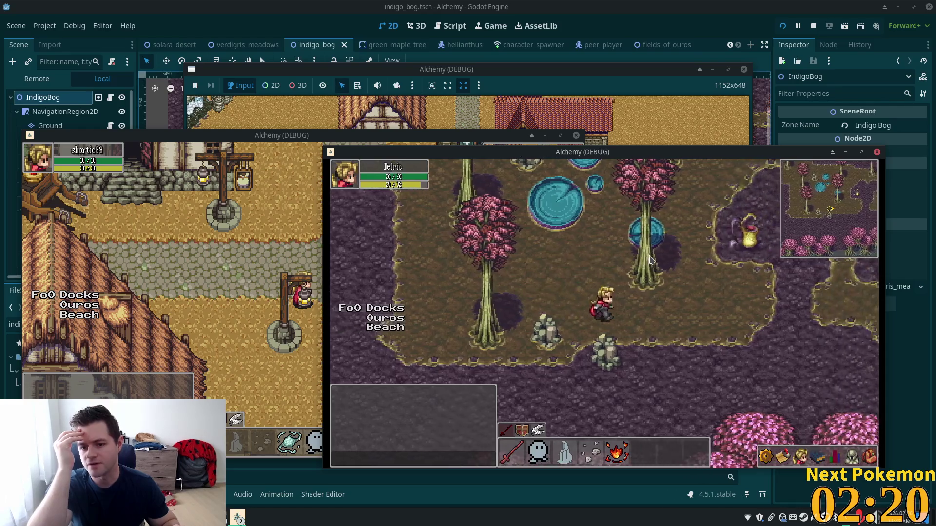
{"action": "key", "text": "d"}
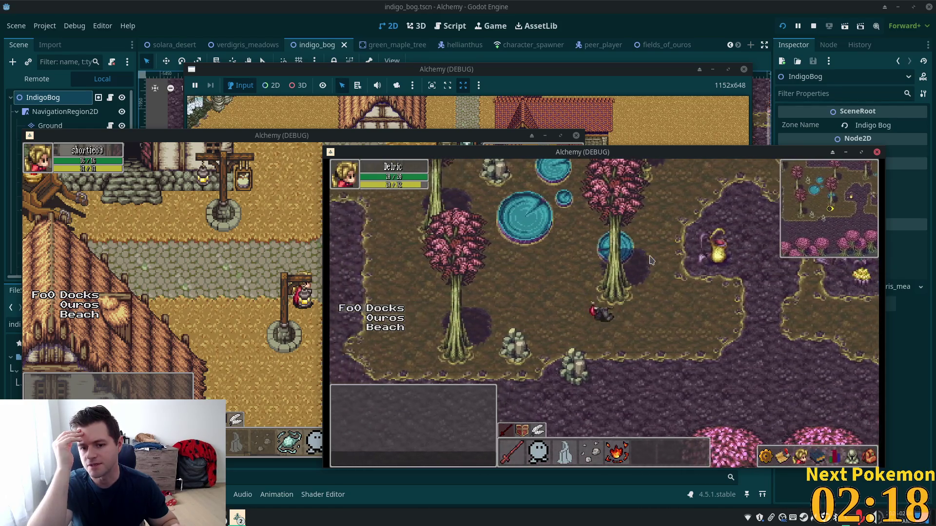
{"action": "key", "text": "d"}
{"action": "key", "text": "a"}
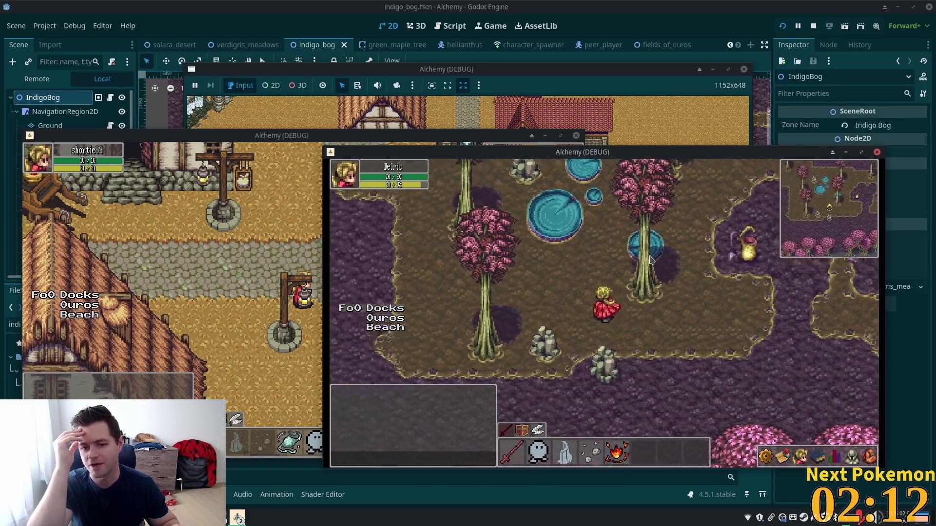
Step: Walk around the ponds in several directions, then close the game with F8
{"action": "key", "text": "w"}
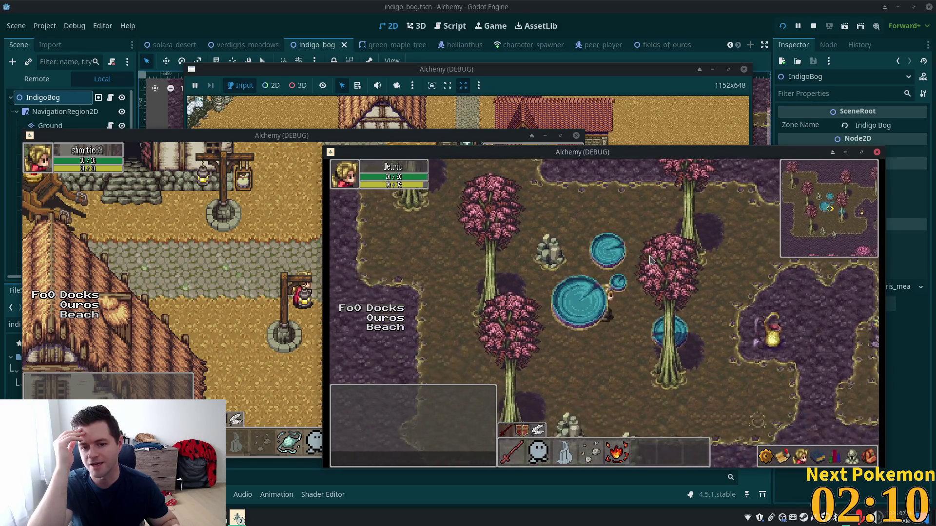
{"action": "key", "text": "w"}
{"action": "key", "text": "d"}
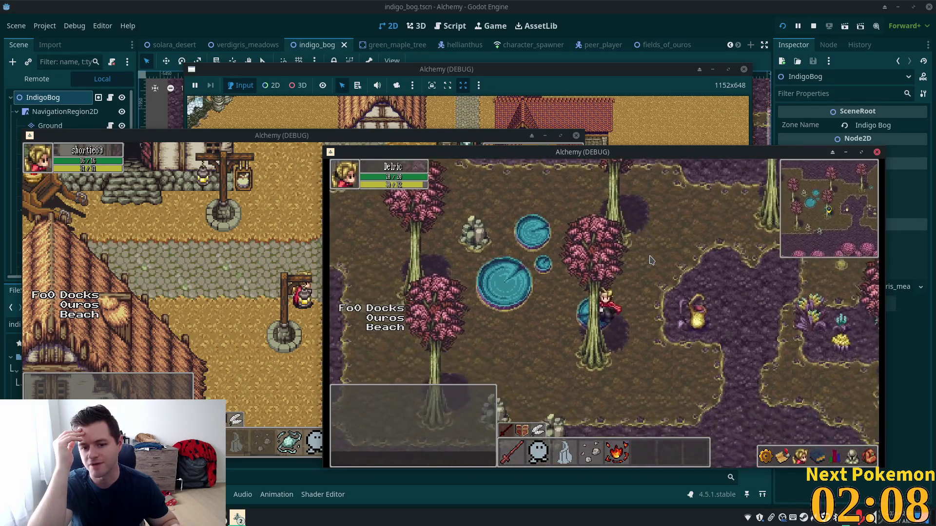
{"action": "key", "text": "a"}
{"action": "key", "text": "s"}
{"action": "key", "text": "w"}
{"action": "key", "text": "d"}
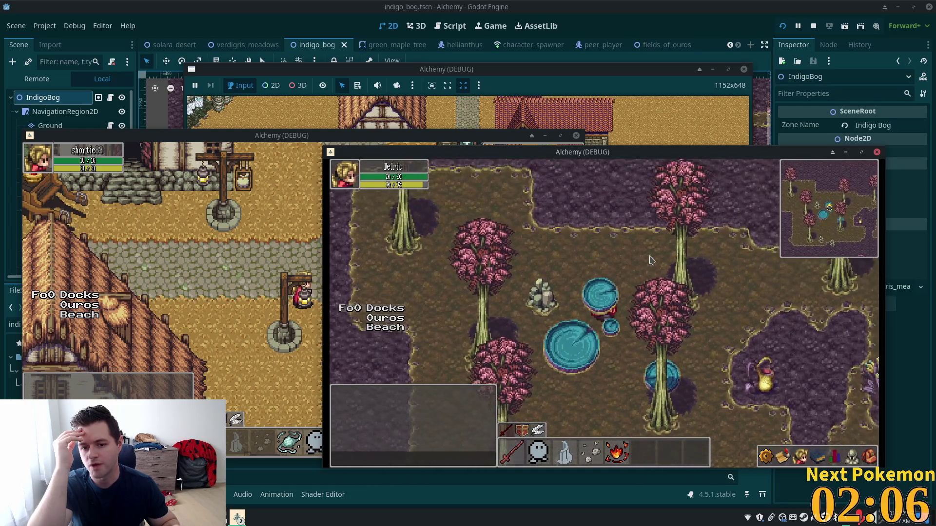
{"action": "key", "text": "s"}
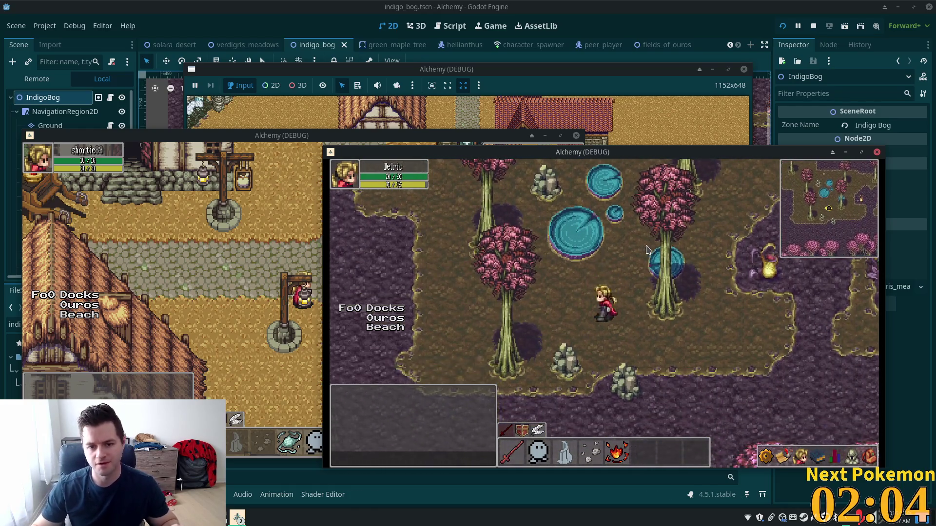
{"action": "key", "text": "w"}
{"action": "key", "text": "a"}
{"action": "key", "text": "s"}
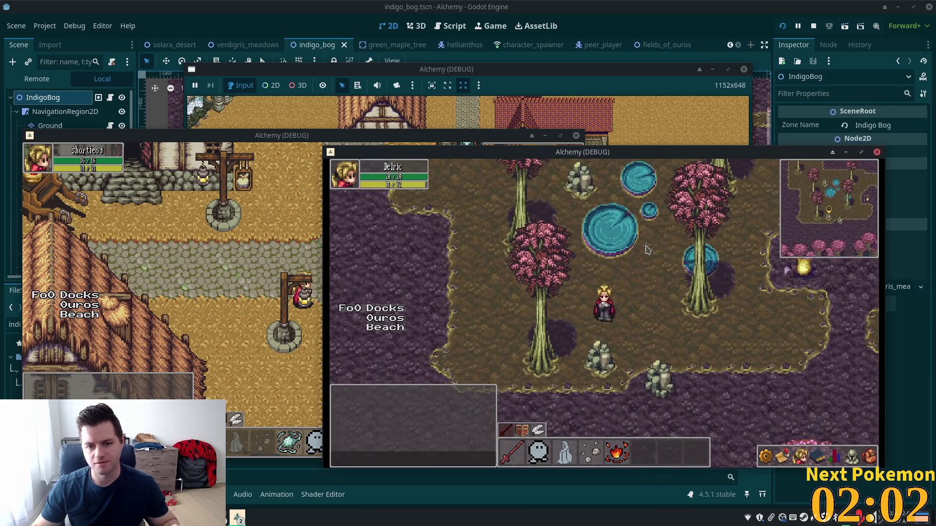
{"action": "key", "text": "F8"}
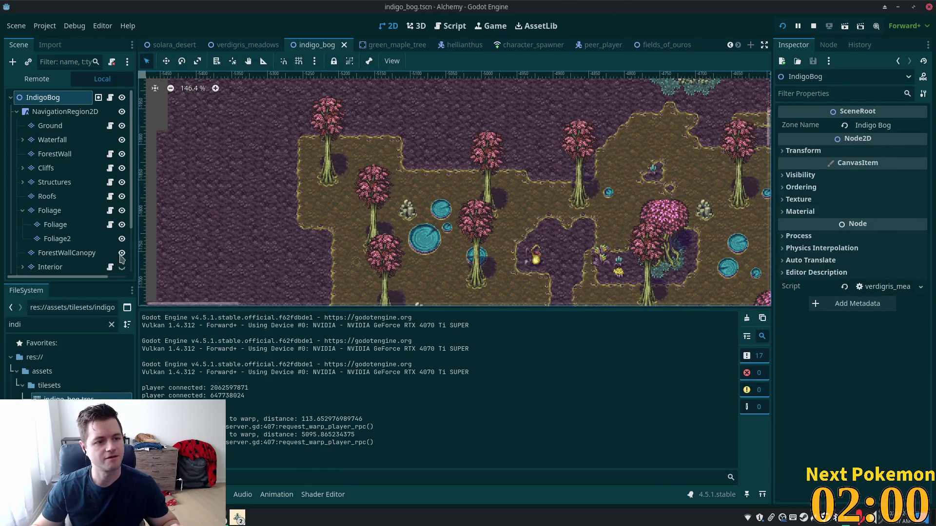
{"action": "left_click", "coordinate": [55, 224]}
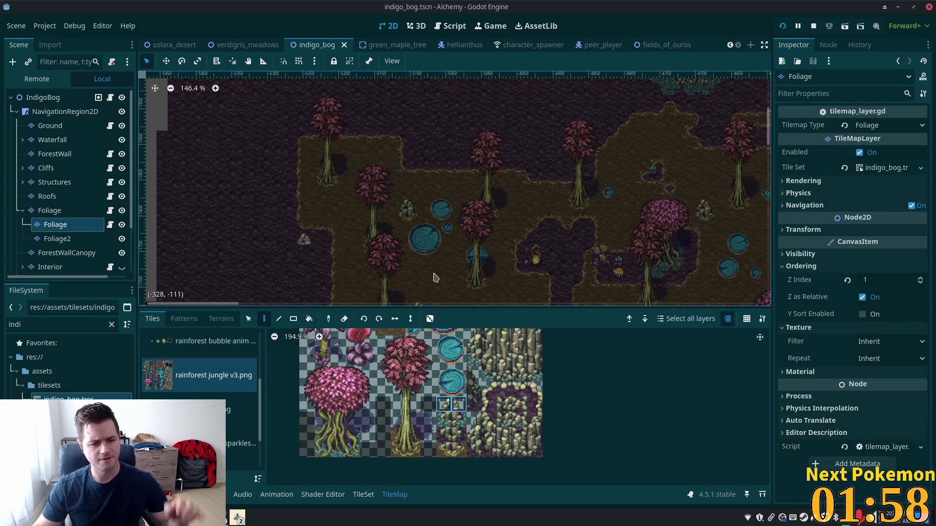
Step: Reset the Foliage2 layer's Z Index from 1 to 0 and save indigo_bog
{"action": "left_click", "coordinate": [62, 215]}
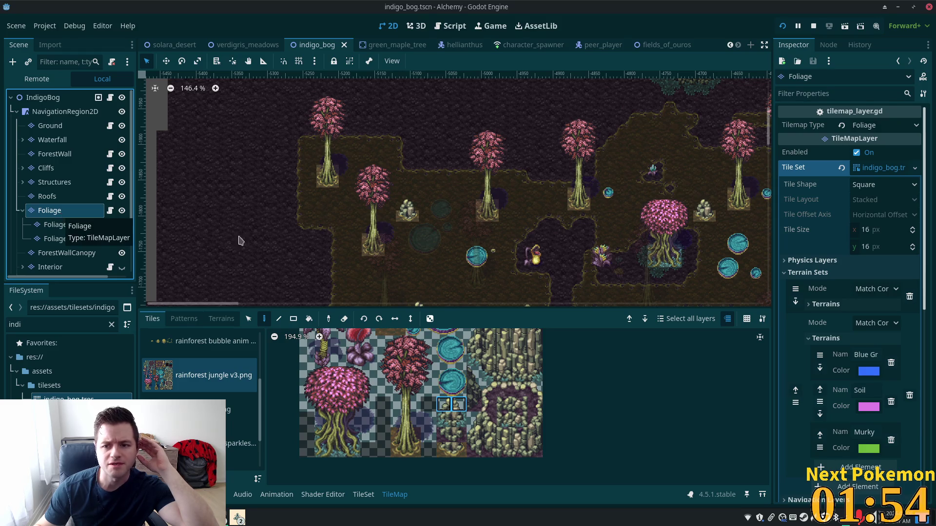
{"action": "scroll", "coordinate": [850, 343], "scroll_direction": "down", "scroll_amount": 5}
{"action": "scroll", "coordinate": [849, 344], "scroll_direction": "down", "scroll_amount": 2}
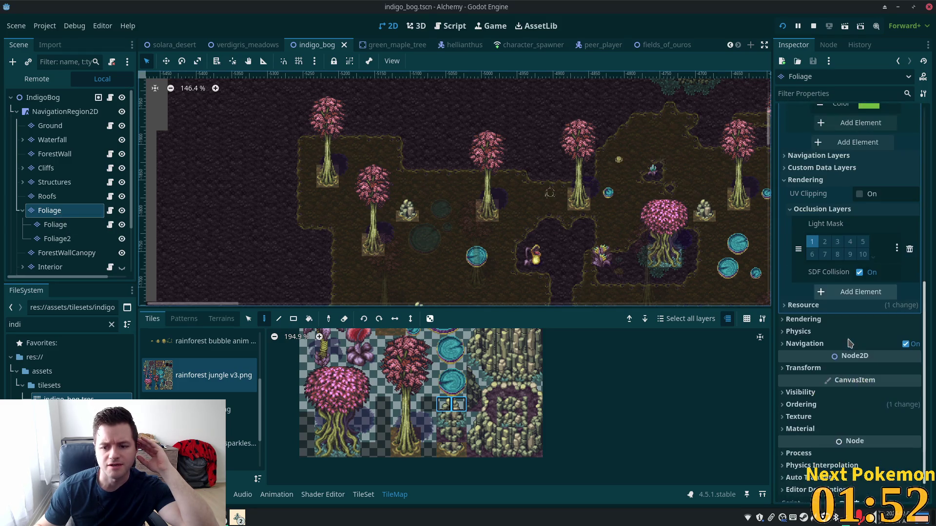
{"action": "left_click", "coordinate": [801, 405]}
{"action": "scroll", "coordinate": [812, 363], "scroll_direction": "down", "scroll_amount": 2}
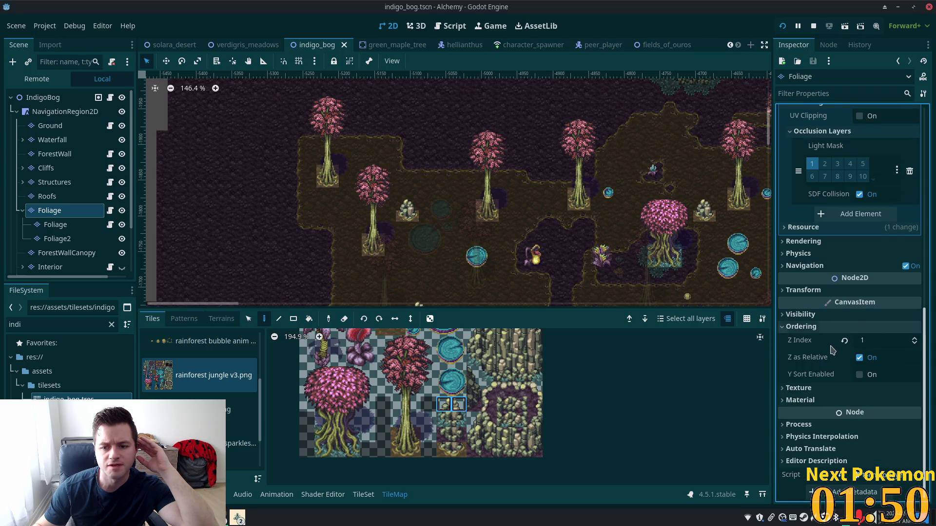
{"action": "left_click", "coordinate": [56, 224]}
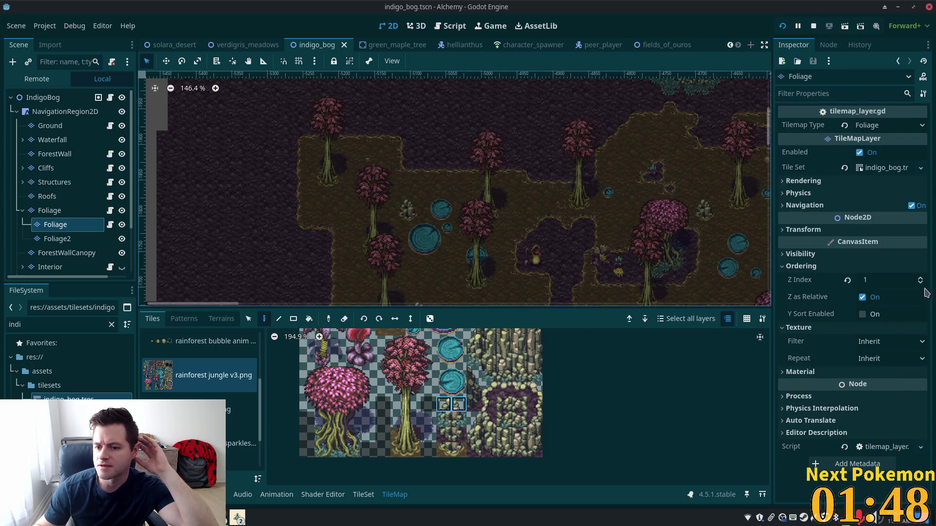
{"action": "left_click", "coordinate": [55, 239]}
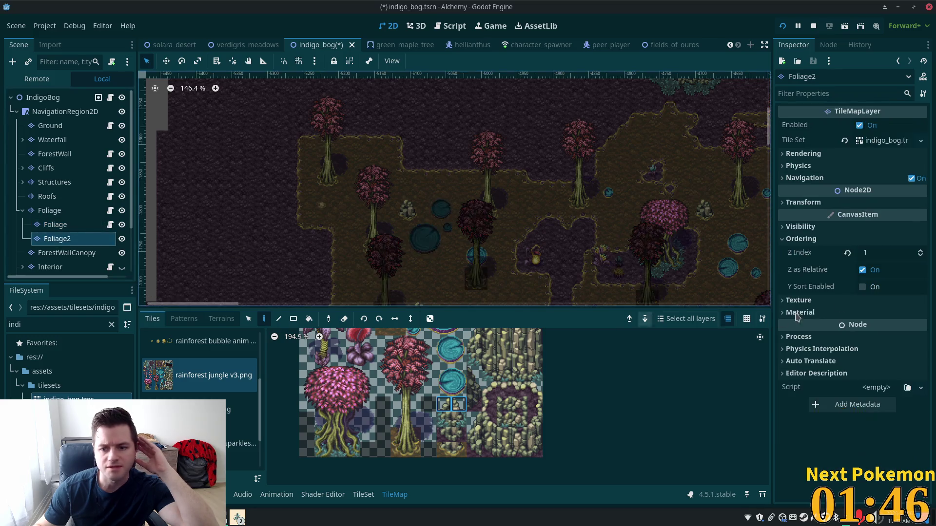
{"action": "left_click", "coordinate": [920, 255]}
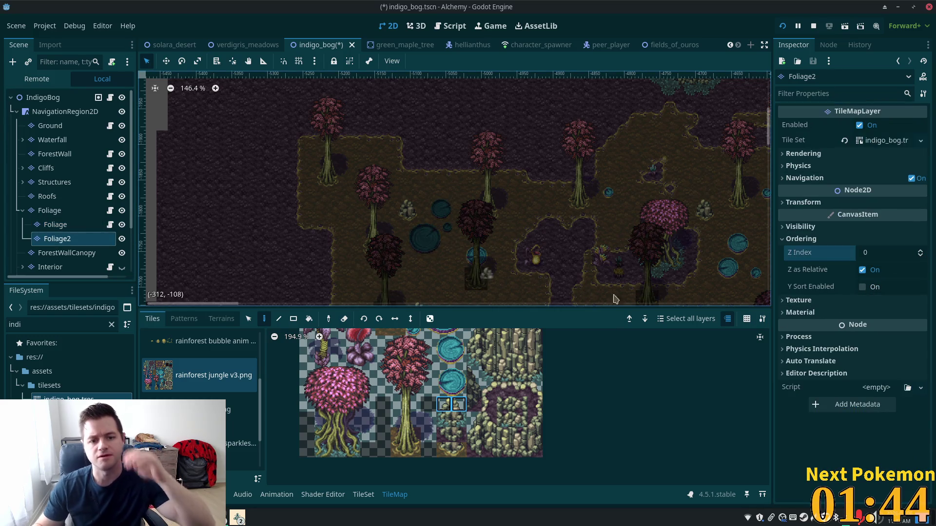
{"action": "key", "text": "ctrl+s"}
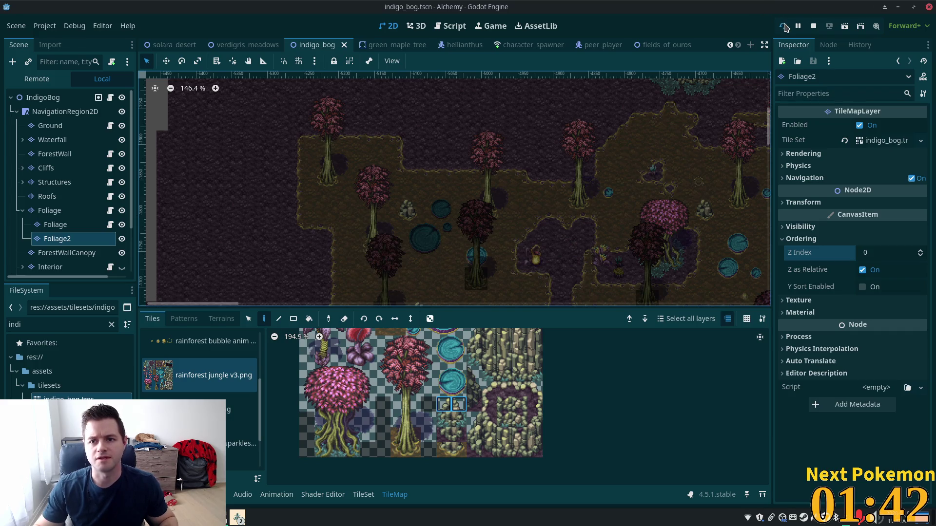
Step: Launch the game, move its window aside, and walk up-right and back down-left
{"action": "left_click", "coordinate": [784, 26]}
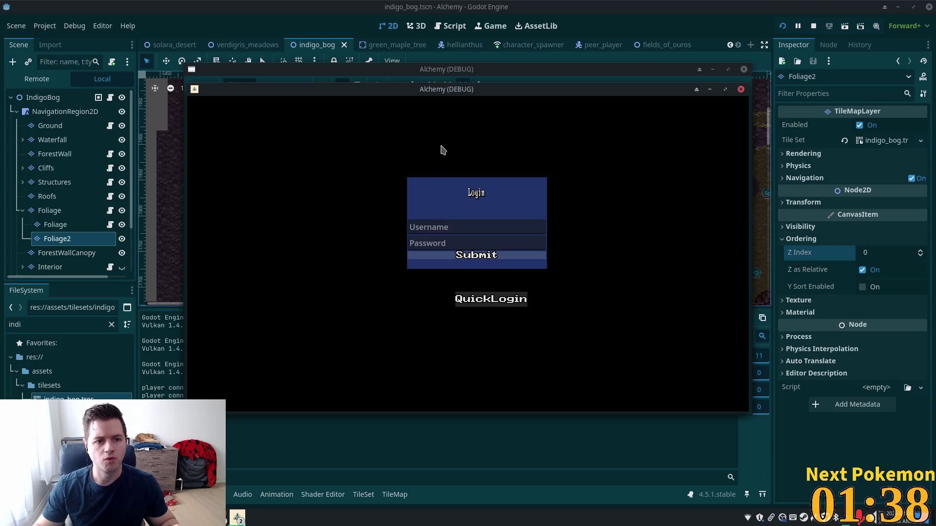
{"action": "mouse_move", "coordinate": [355, 90]}
{"action": "left_mouse_down"}
{"action": "mouse_move", "coordinate": [182, 146]}
{"action": "mouse_move", "coordinate": [181, 169]}
{"action": "left_mouse_up"}
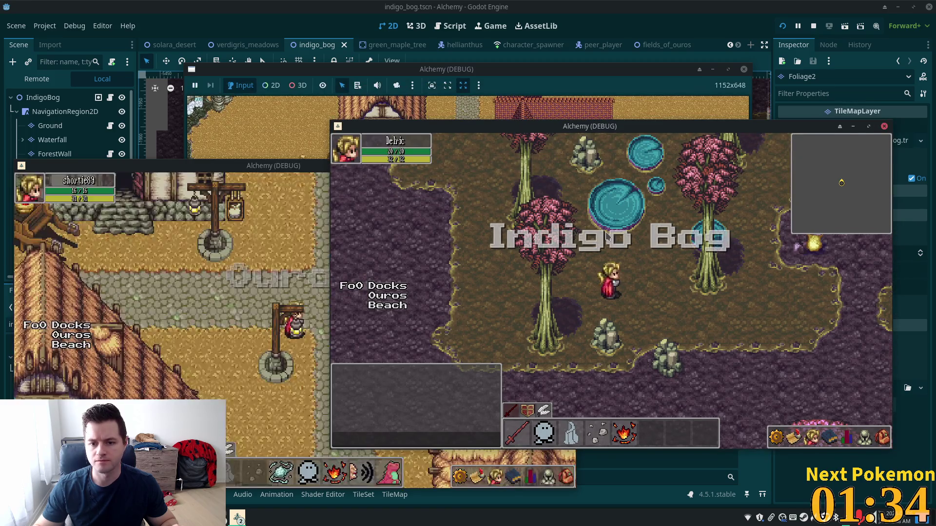
{"action": "key", "text": "Up"}
{"action": "key", "text": "Right"}
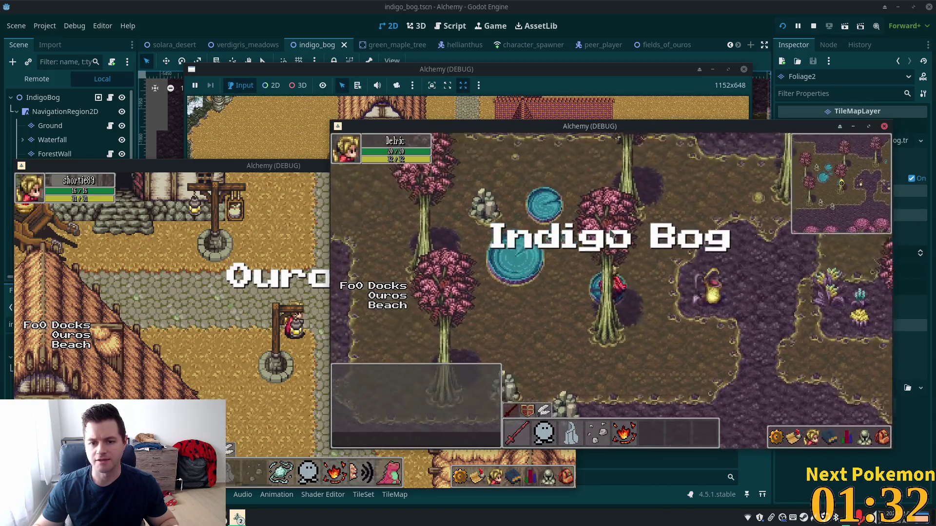
{"action": "key", "text": "Left"}
{"action": "key", "text": "Down"}
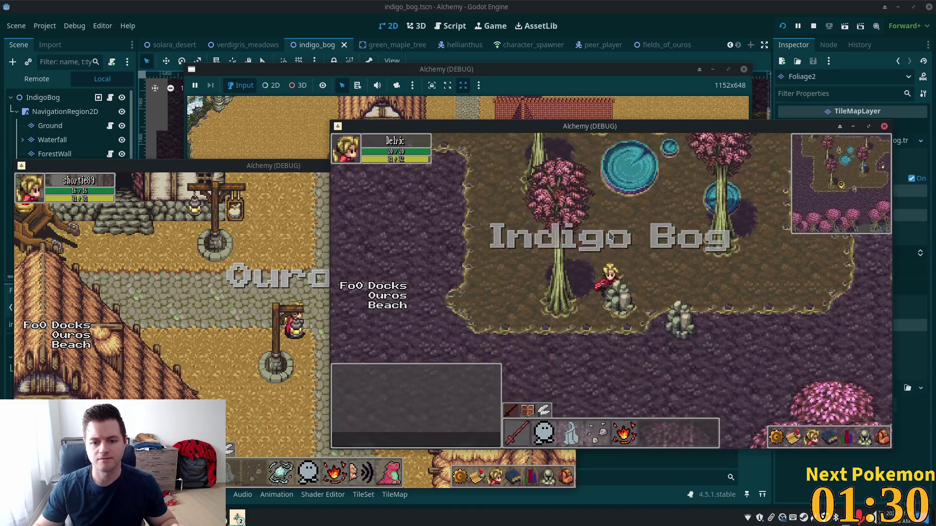
Step: Walk up into Indigo Bog until its title banner appears, then return to the editor
{"action": "key", "text": "Down"}
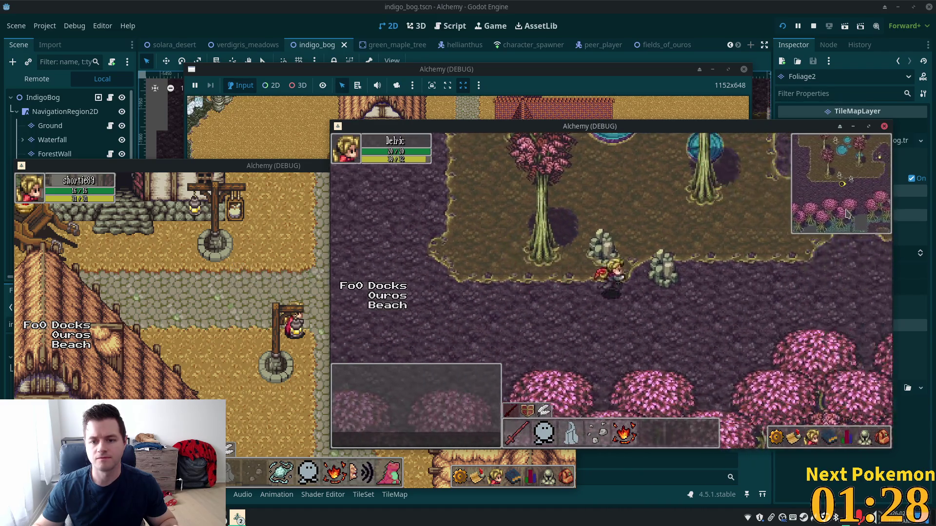
{"action": "key", "text": "Right"}
{"action": "key", "text": "Up"}
{"action": "key", "text": "Left"}
{"action": "key", "text": "Up"}
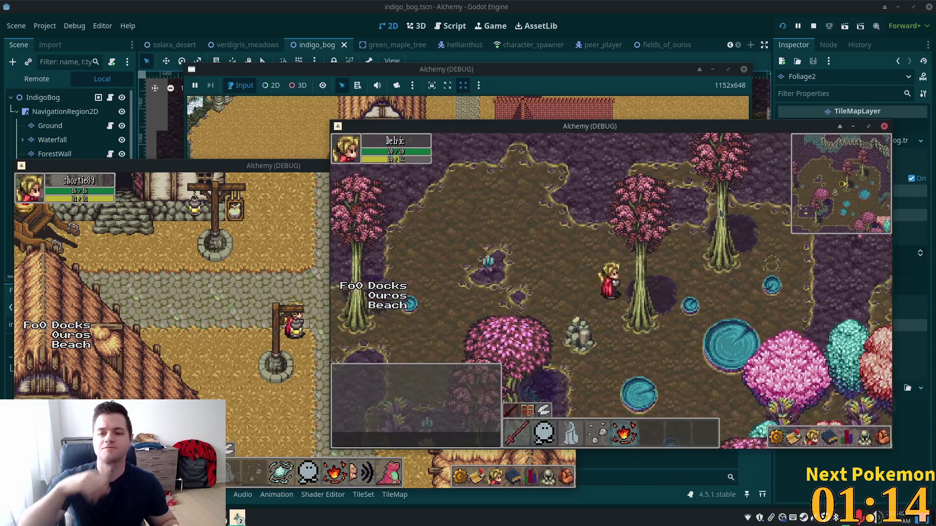
{"action": "left_click", "coordinate": [637, 64]}
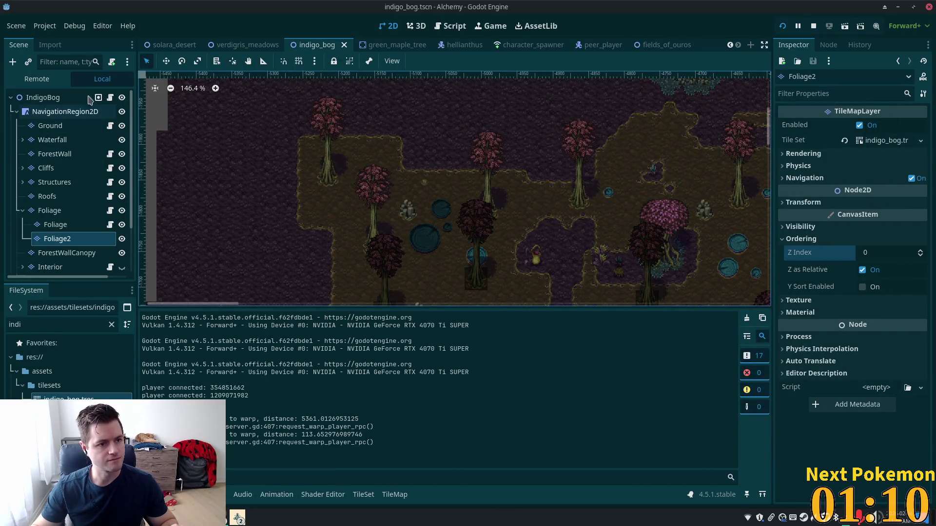
Step: Add a plain Node as a child of the IndigoBog root
{"action": "scroll", "coordinate": [78, 235], "scroll_direction": "down", "scroll_amount": 2}
{"action": "scroll", "coordinate": [78, 236], "scroll_direction": "down", "scroll_amount": 3}
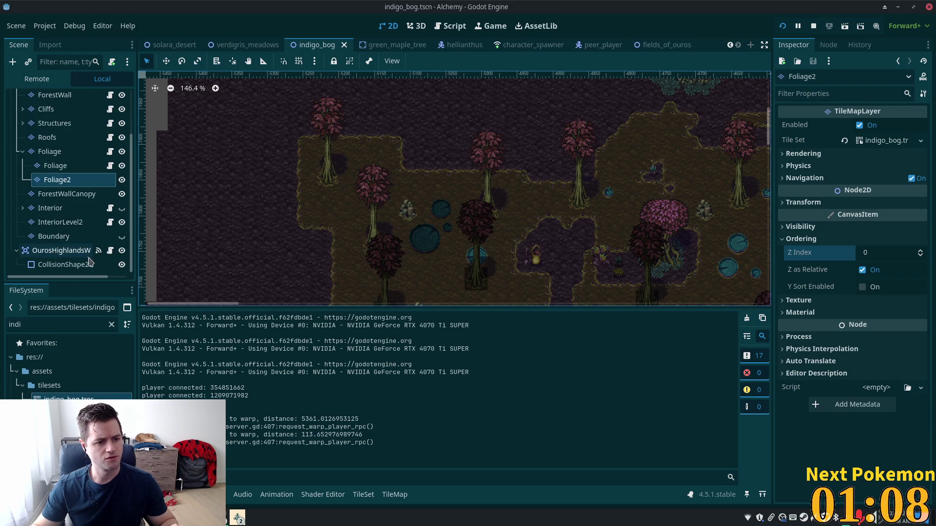
{"action": "scroll", "coordinate": [78, 195], "scroll_direction": "up", "scroll_amount": 5}
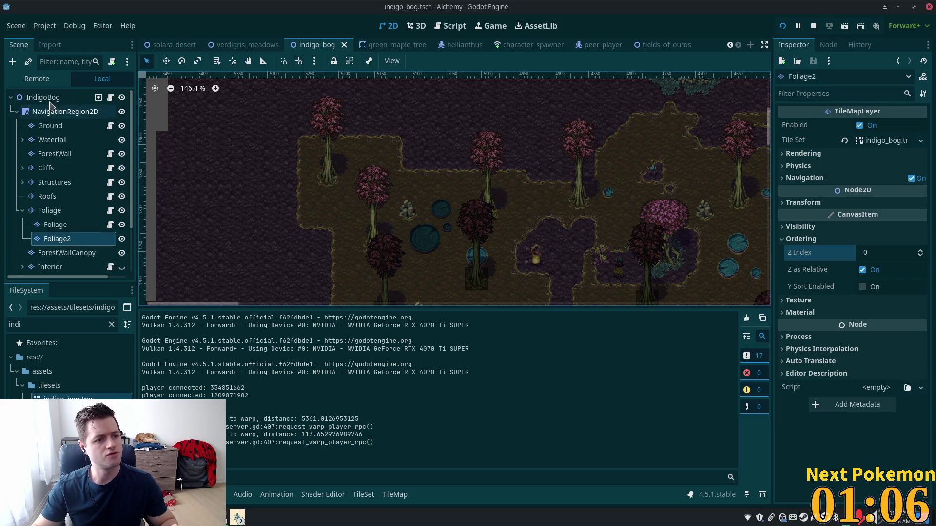
{"action": "left_click", "coordinate": [43, 98]}
{"action": "left_click", "coordinate": [13, 61]}
{"action": "double_click", "coordinate": [359, 157]}
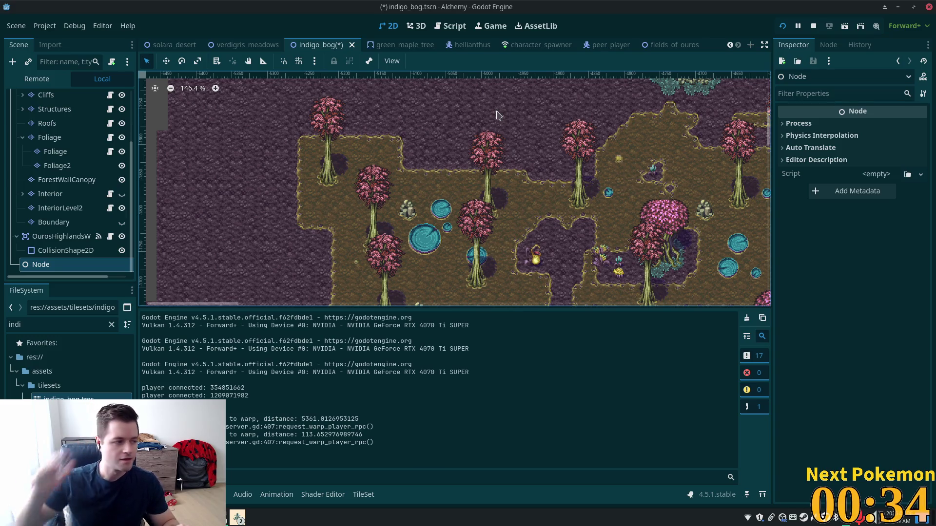
Step: Add an Area2D, found by searching 'area2', under the new Node, then switch to the browser
{"action": "scroll", "coordinate": [442, 173], "scroll_direction": "down", "scroll_amount": 2}
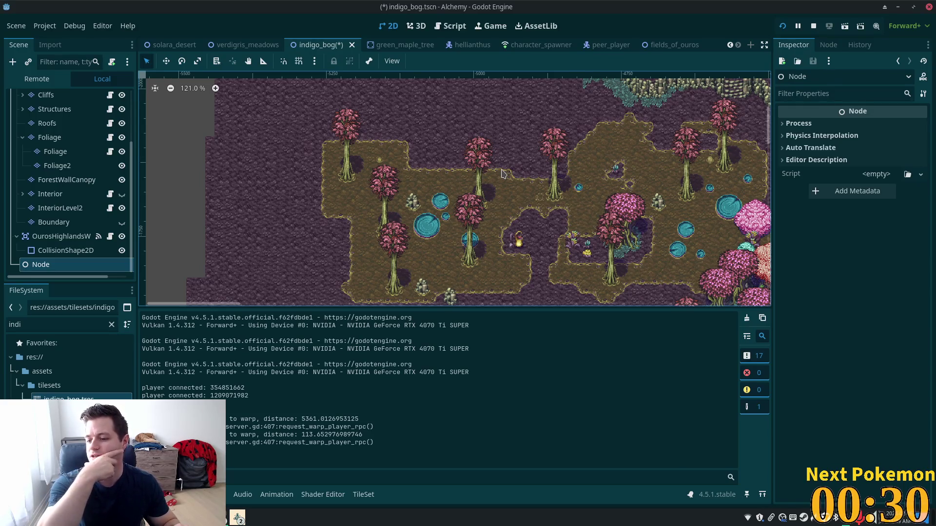
{"action": "scroll", "coordinate": [424, 156], "scroll_direction": "right", "scroll_amount": 2}
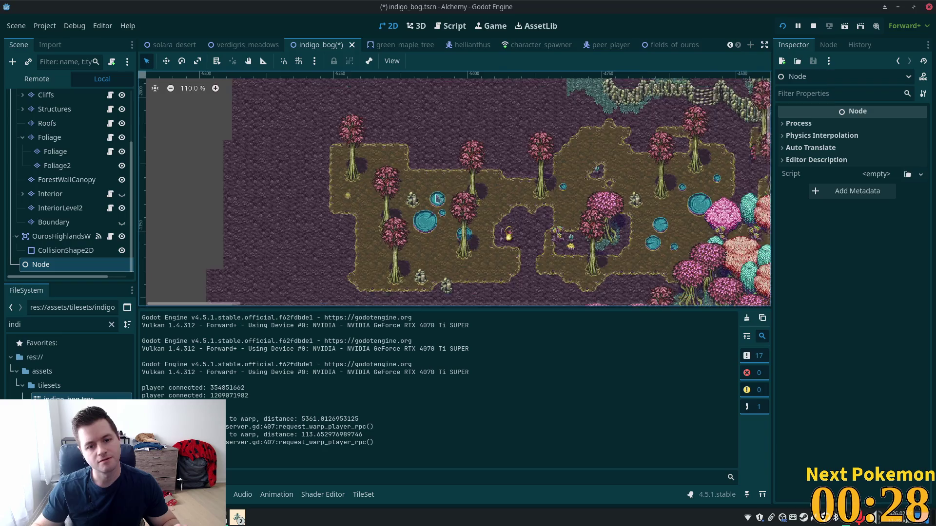
{"action": "scroll", "coordinate": [380, 146], "scroll_direction": "down", "scroll_amount": 1}
{"action": "scroll", "coordinate": [68, 151], "scroll_direction": "up", "scroll_amount": 3}
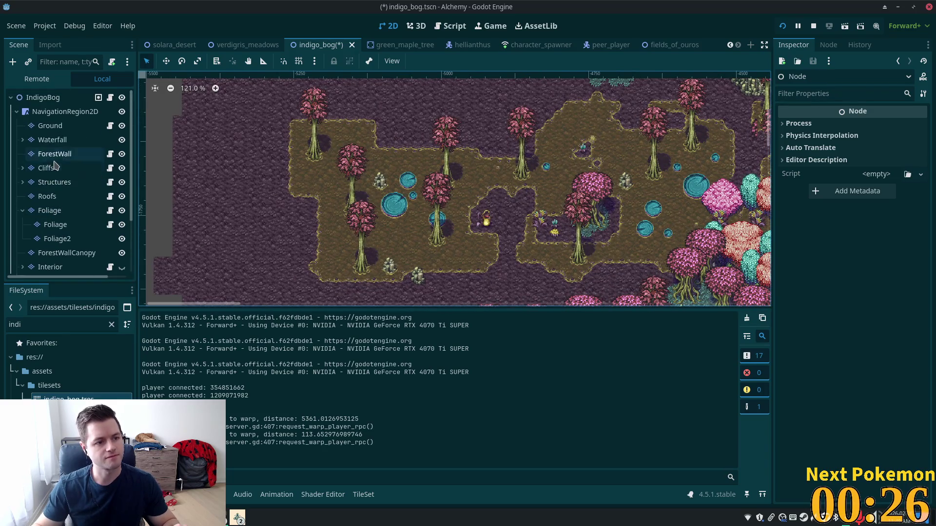
{"action": "scroll", "coordinate": [63, 141], "scroll_direction": "down", "scroll_amount": 3}
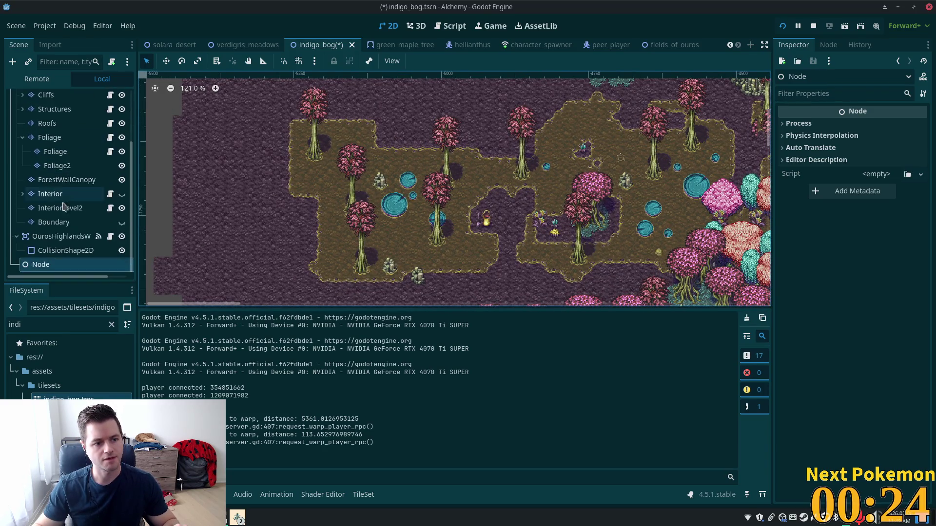
{"action": "left_click", "coordinate": [40, 264]}
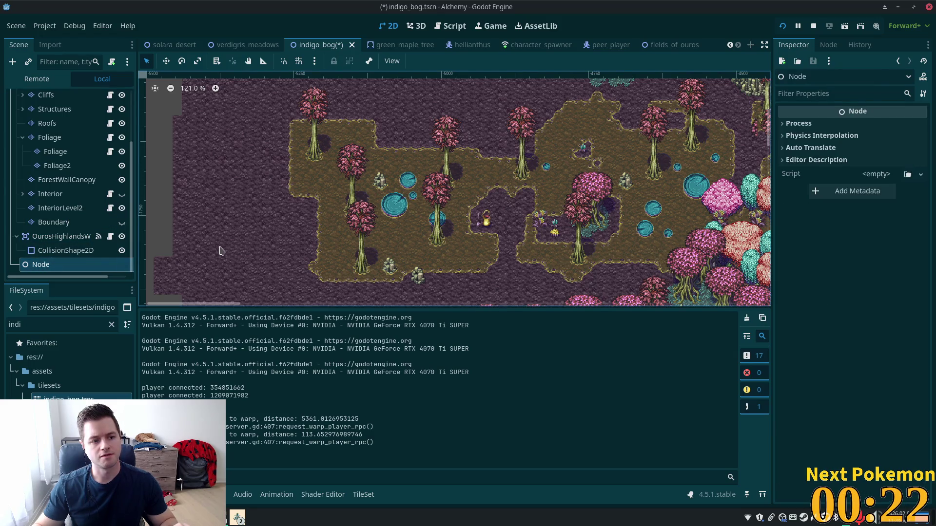
{"action": "key", "text": "ctrl+a"}
{"action": "type", "text": "area2"}
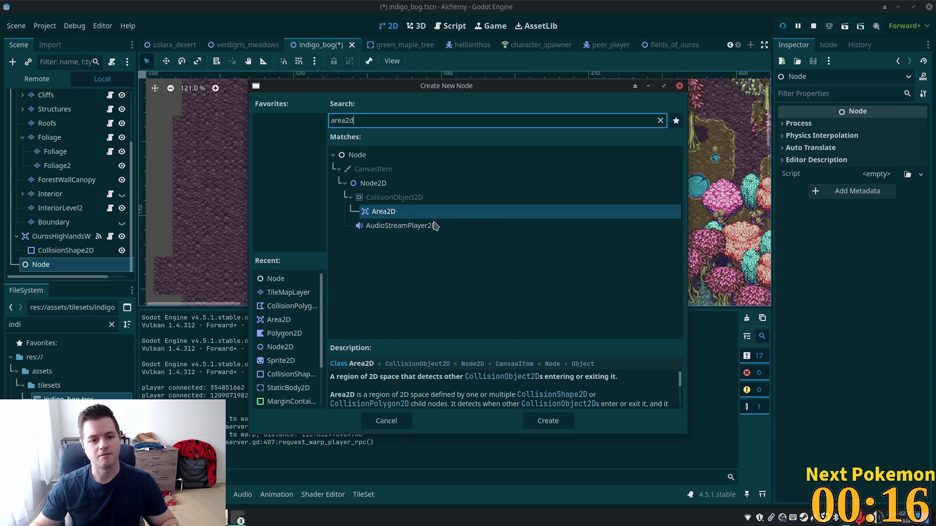
{"action": "double_click", "coordinate": [418, 211]}
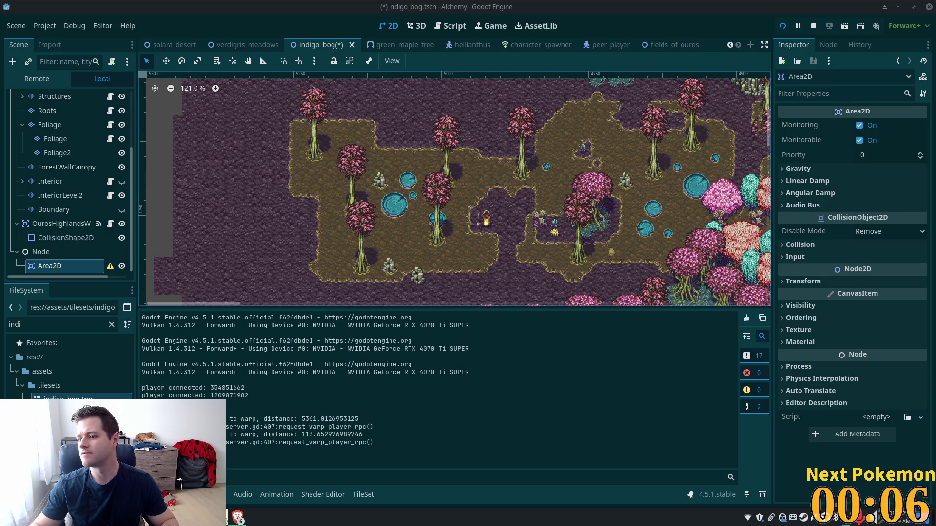
{"action": "key", "text": "alt+Tab"}
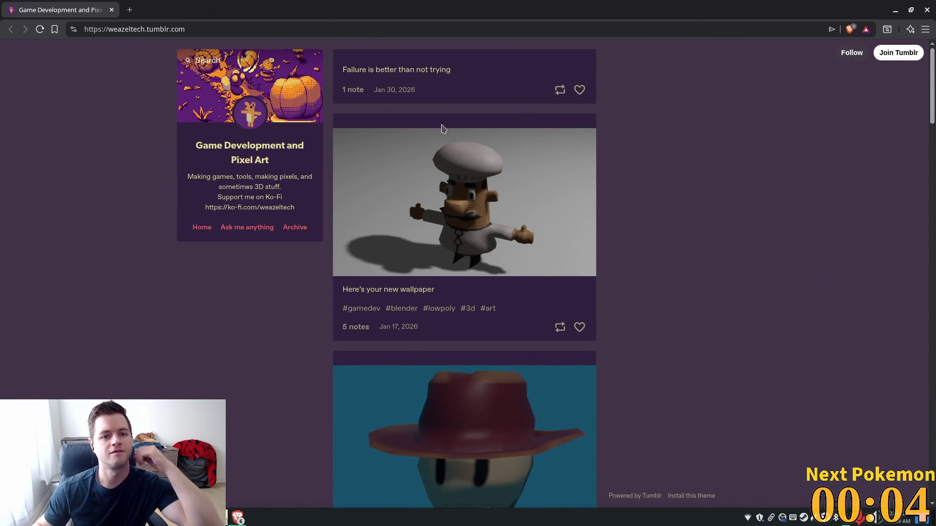
Step: Scroll down the weazeltech blog until page 2 loads with its Dec 30, 2025 post
{"action": "scroll", "coordinate": [510, 223], "scroll_direction": "down", "scroll_amount": 8}
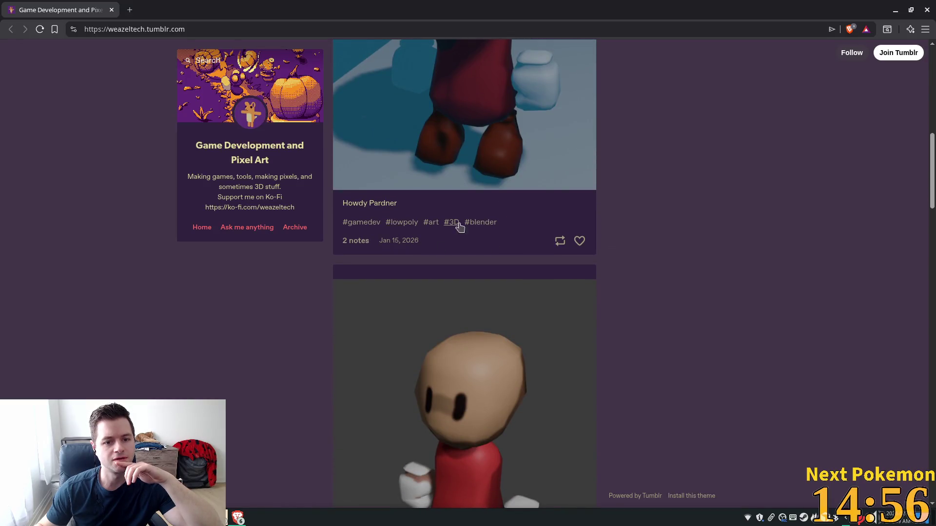
{"action": "scroll", "coordinate": [532, 287], "scroll_direction": "down", "scroll_amount": 10}
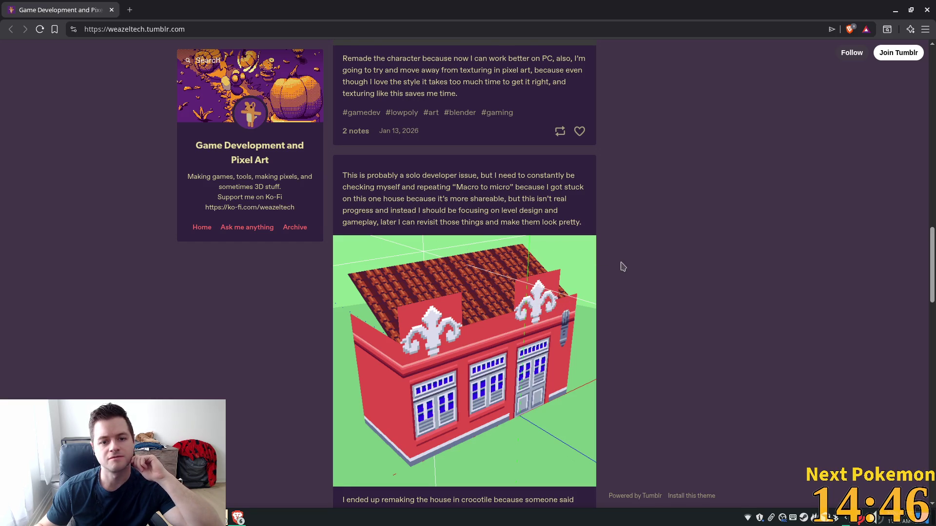
{"action": "scroll", "coordinate": [619, 267], "scroll_direction": "down", "scroll_amount": 3}
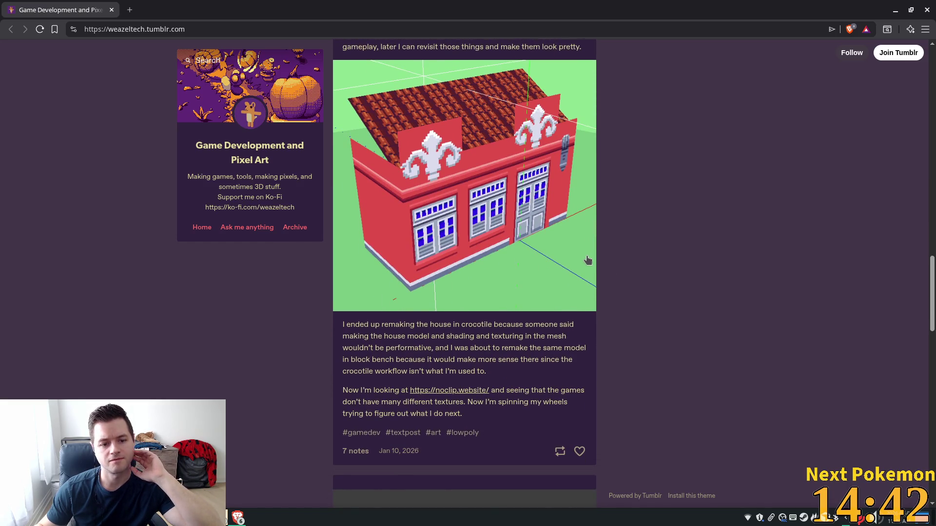
{"action": "scroll", "coordinate": [587, 261], "scroll_direction": "down", "scroll_amount": 5}
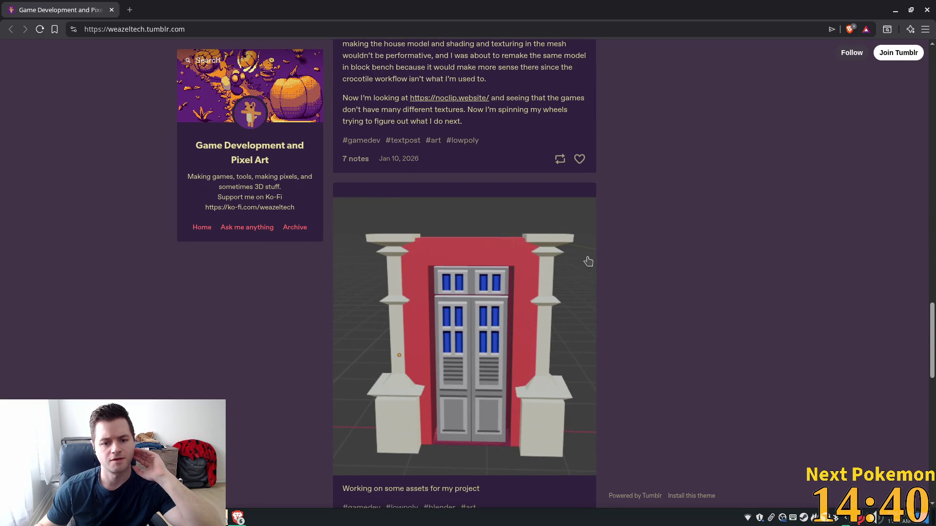
{"action": "scroll", "coordinate": [588, 262], "scroll_direction": "down", "scroll_amount": 6}
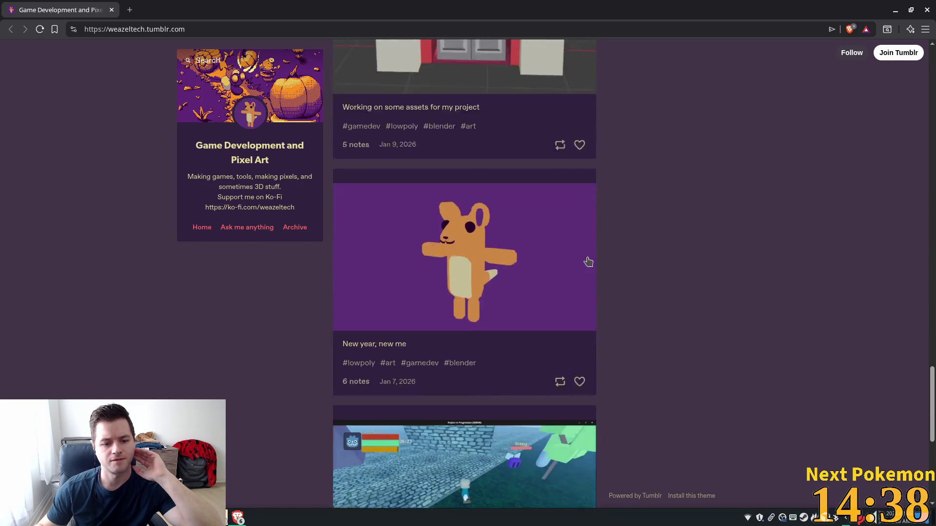
{"action": "scroll", "coordinate": [588, 262], "scroll_direction": "down", "scroll_amount": 4}
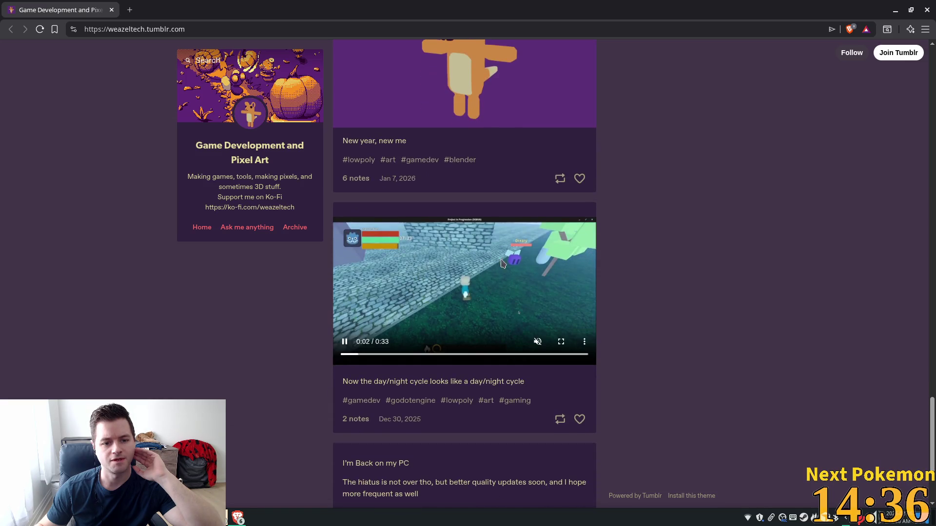
{"action": "scroll", "coordinate": [468, 268], "scroll_direction": "down", "scroll_amount": 2}
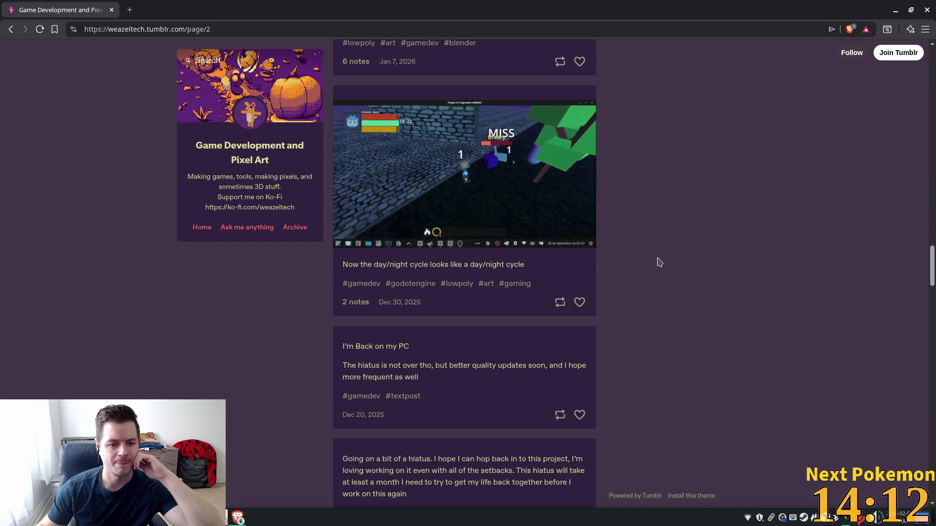
{"action": "scroll", "coordinate": [659, 262], "scroll_direction": "down", "scroll_amount": 10}
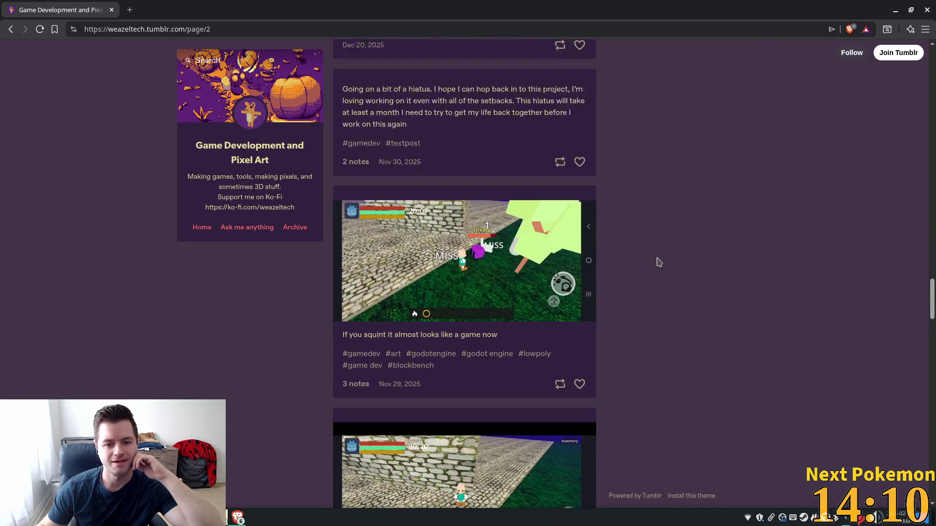
Step: Scroll through pages 3 and 4 to the October 2025 posts, return to the top, and close the browser
{"action": "scroll", "coordinate": [647, 259], "scroll_direction": "down", "scroll_amount": 4}
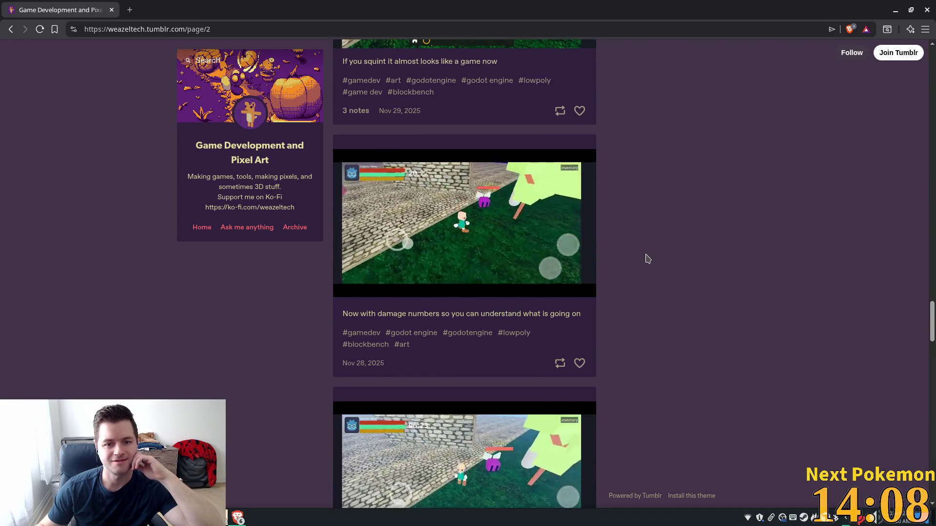
{"action": "scroll", "coordinate": [647, 258], "scroll_direction": "down", "scroll_amount": 1}
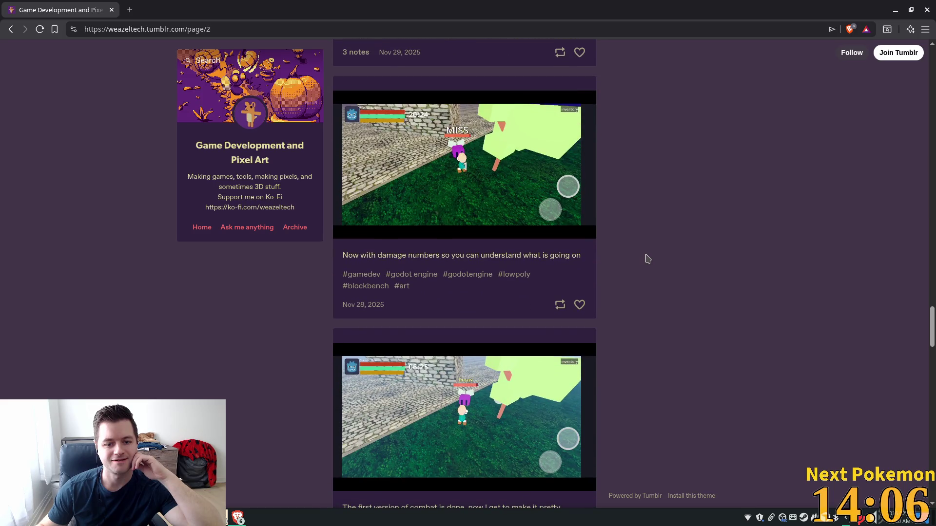
{"action": "scroll", "coordinate": [647, 258], "scroll_direction": "down", "scroll_amount": 8}
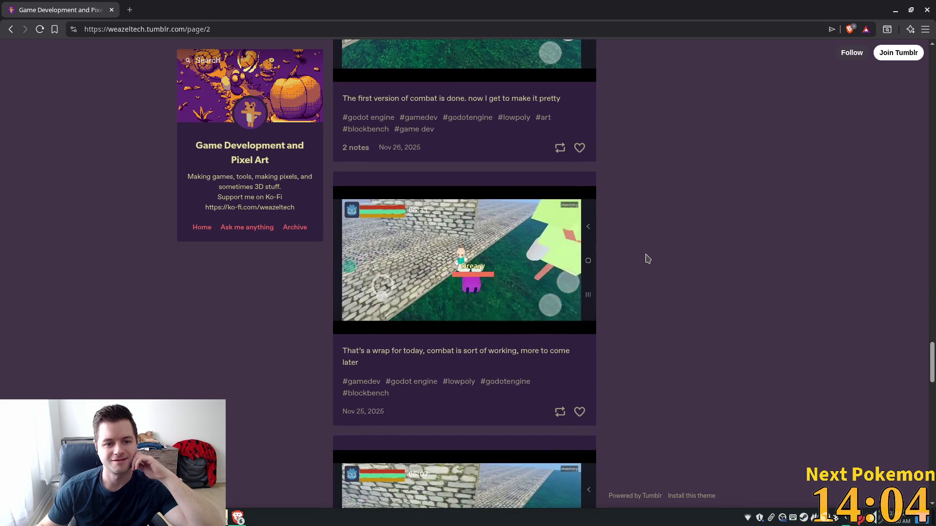
{"action": "scroll", "coordinate": [648, 259], "scroll_direction": "down", "scroll_amount": 10}
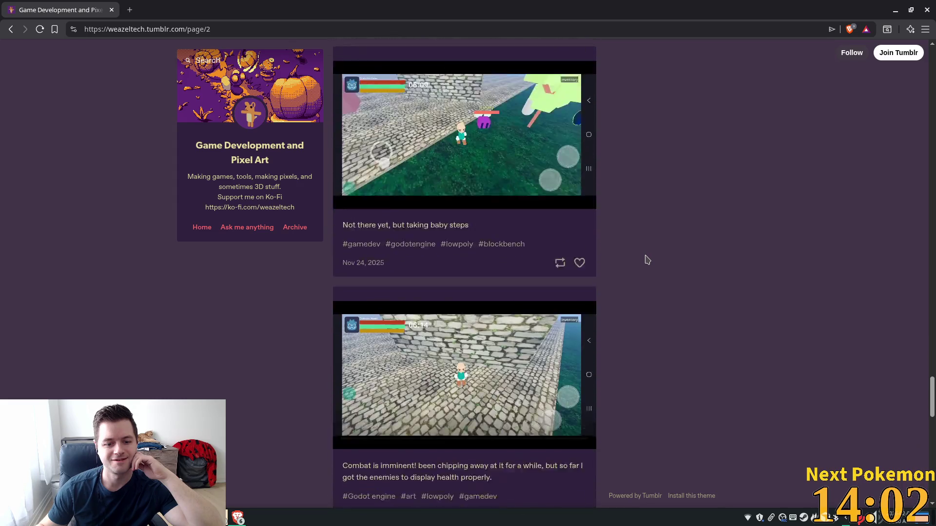
{"action": "scroll", "coordinate": [647, 260], "scroll_direction": "down", "scroll_amount": 12}
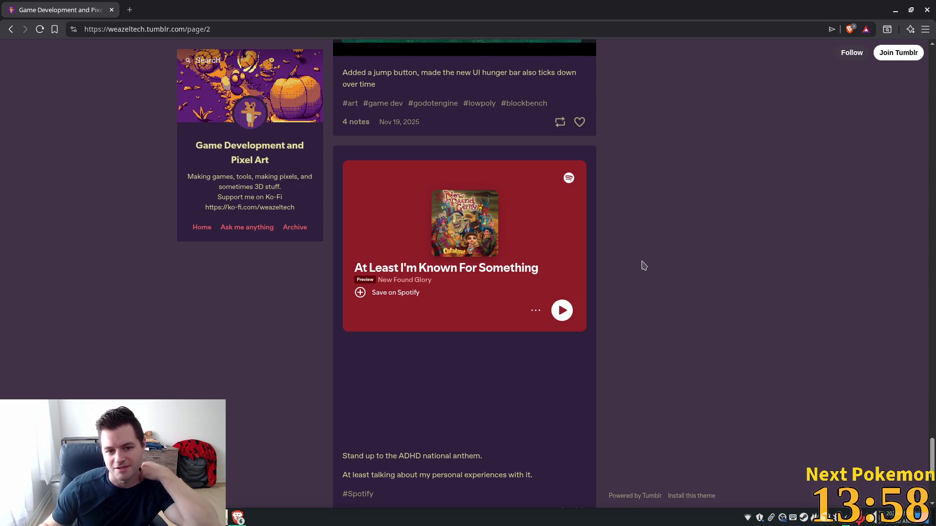
{"action": "scroll", "coordinate": [642, 267], "scroll_direction": "down", "scroll_amount": 1}
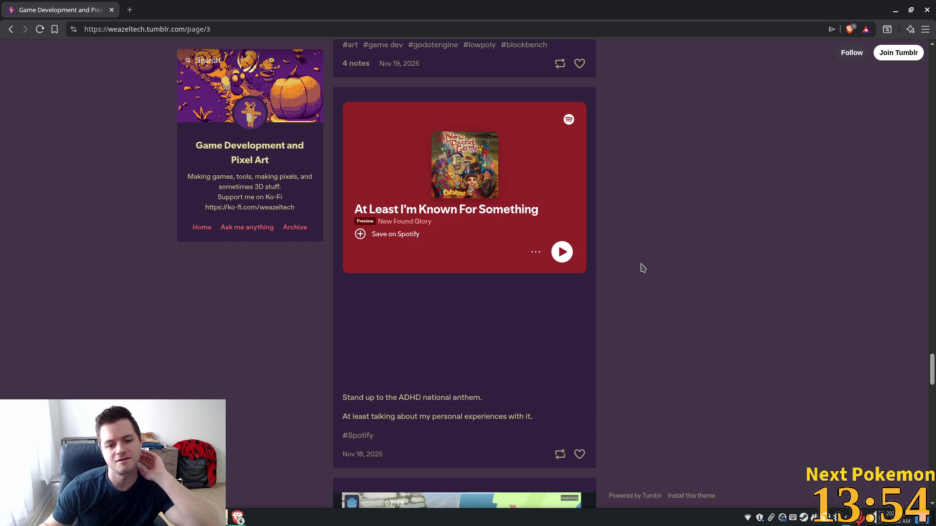
{"action": "scroll", "coordinate": [643, 269], "scroll_direction": "down", "scroll_amount": 5}
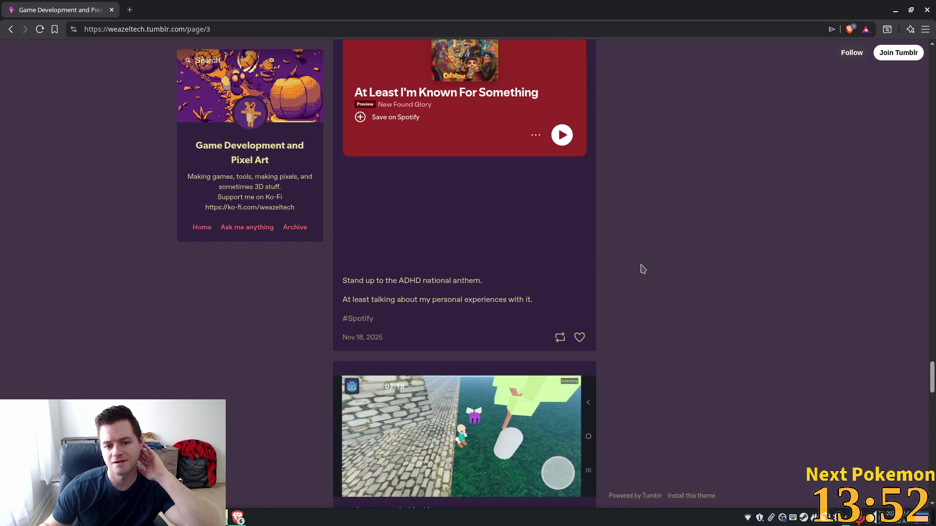
{"action": "scroll", "coordinate": [642, 269], "scroll_direction": "down", "scroll_amount": 5}
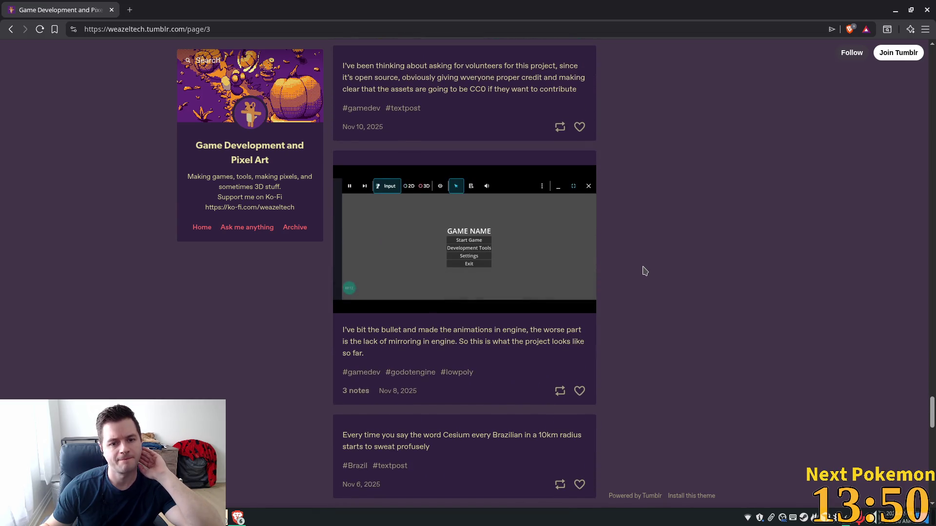
{"action": "scroll", "coordinate": [643, 270], "scroll_direction": "down", "scroll_amount": 6}
{"action": "scroll", "coordinate": [643, 273], "scroll_direction": "down", "scroll_amount": 10}
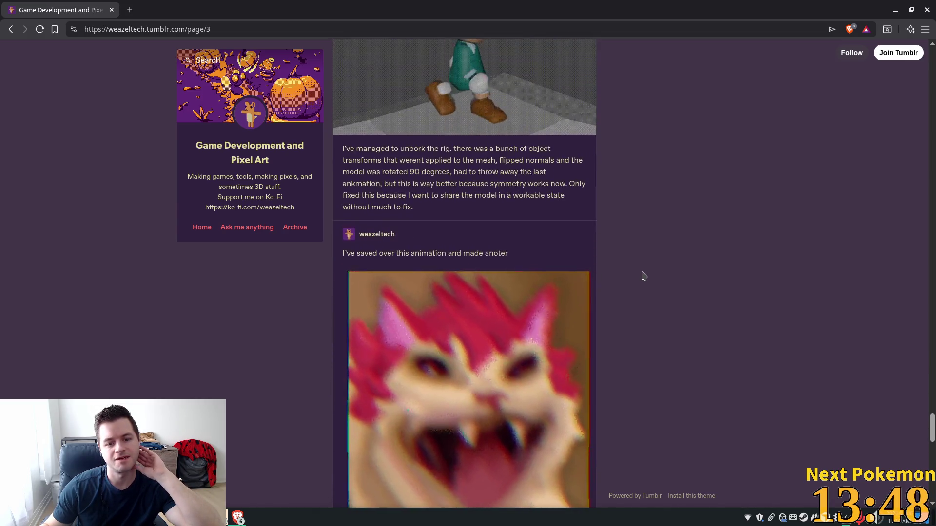
{"action": "scroll", "coordinate": [643, 274], "scroll_direction": "down", "scroll_amount": 4}
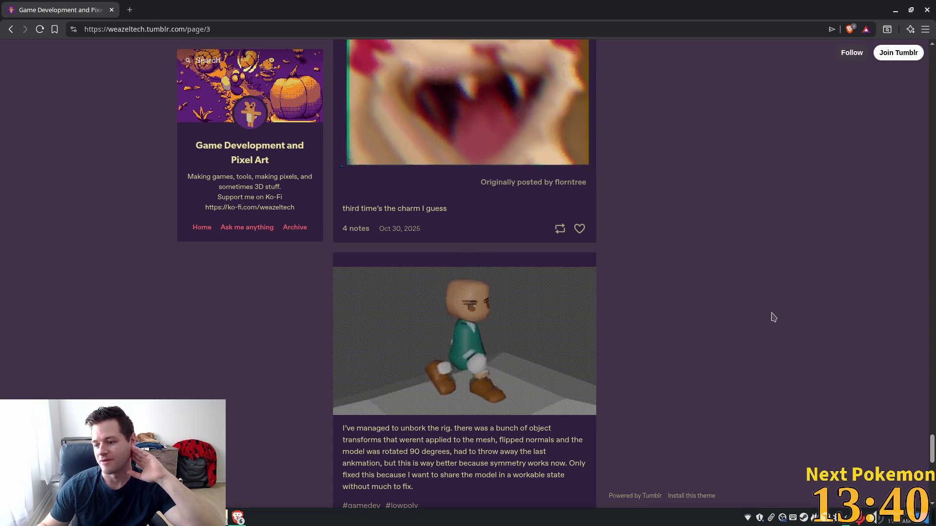
{"action": "scroll", "coordinate": [722, 322], "scroll_direction": "down", "scroll_amount": 8}
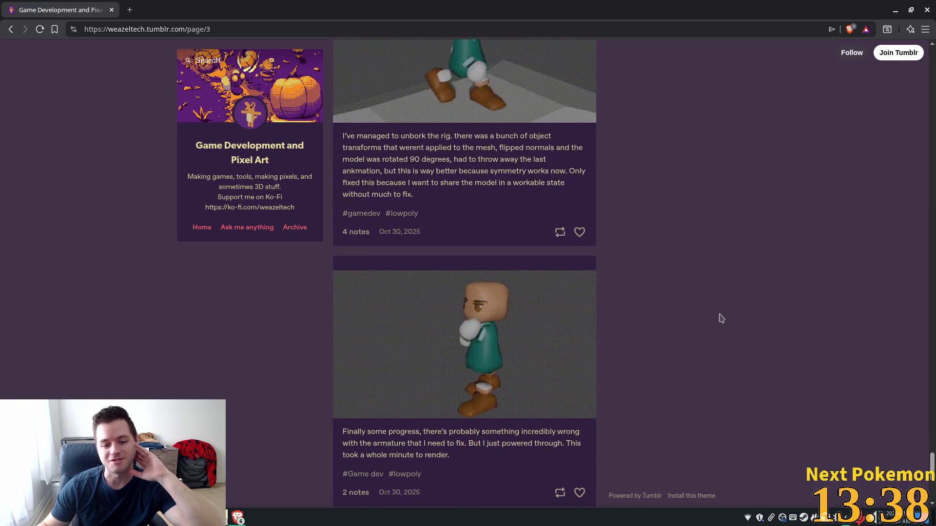
{"action": "scroll", "coordinate": [723, 321], "scroll_direction": "down", "scroll_amount": 5}
{"action": "scroll", "coordinate": [723, 321], "scroll_direction": "down", "scroll_amount": 5}
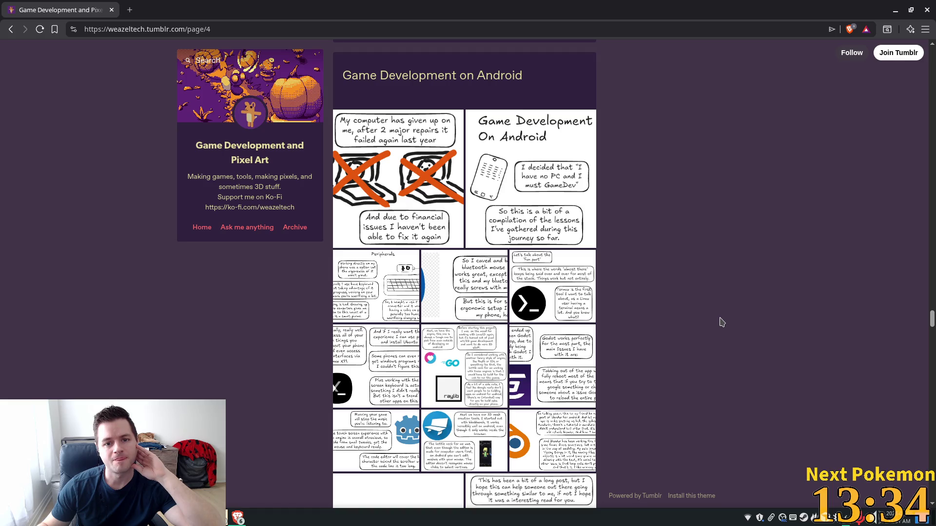
{"action": "scroll", "coordinate": [722, 322], "scroll_direction": "down", "scroll_amount": 10}
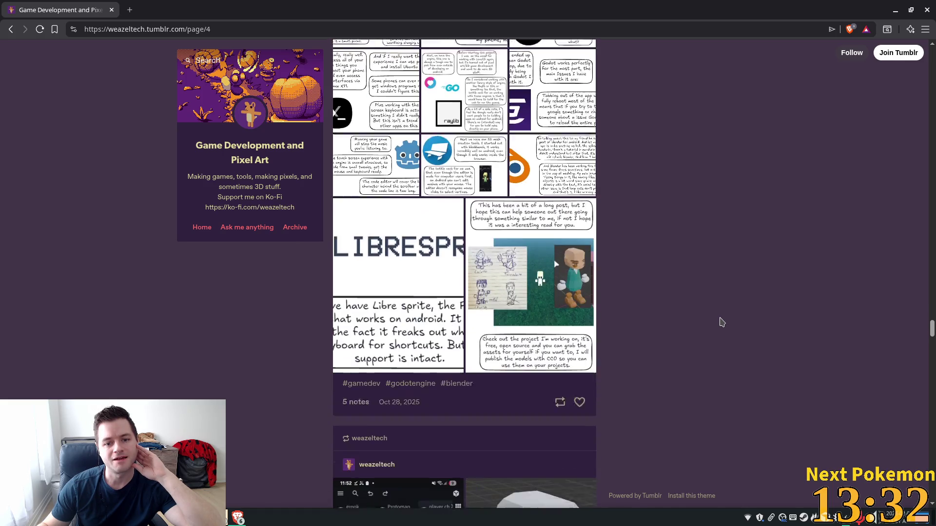
{"action": "scroll", "coordinate": [722, 322], "scroll_direction": "down", "scroll_amount": 10}
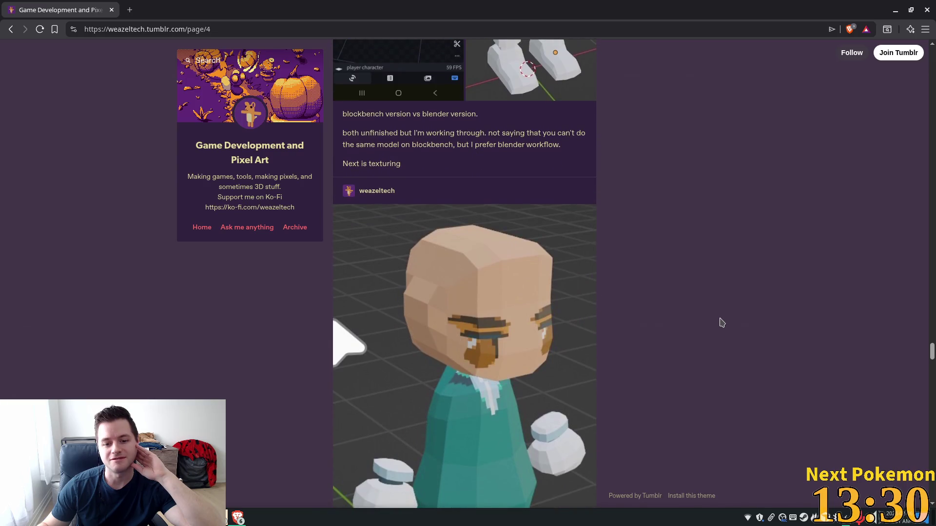
{"action": "scroll", "coordinate": [857, 380], "scroll_direction": "down", "scroll_amount": 5}
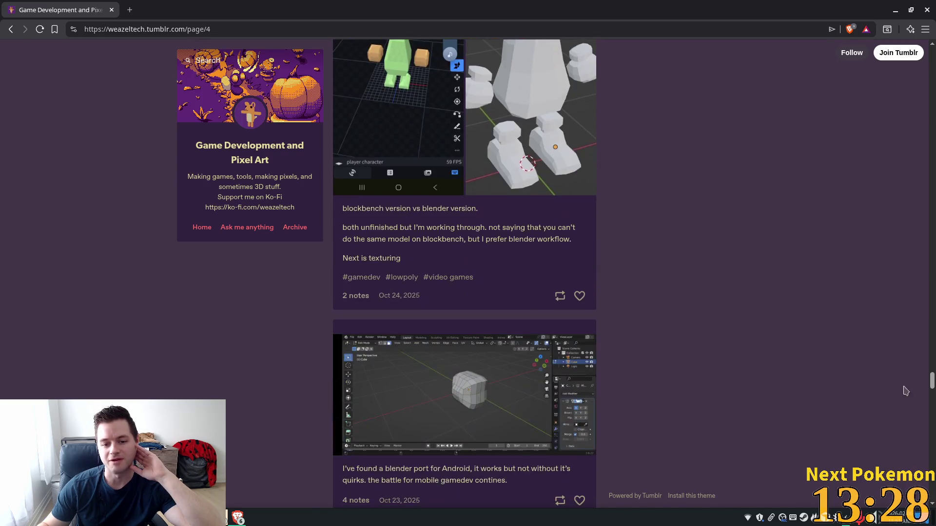
{"action": "mouse_move", "coordinate": [931, 378]}
{"action": "left_mouse_down"}
{"action": "mouse_move", "coordinate": [931, 454]}
{"action": "mouse_move", "coordinate": [931, 58]}
{"action": "left_mouse_up"}
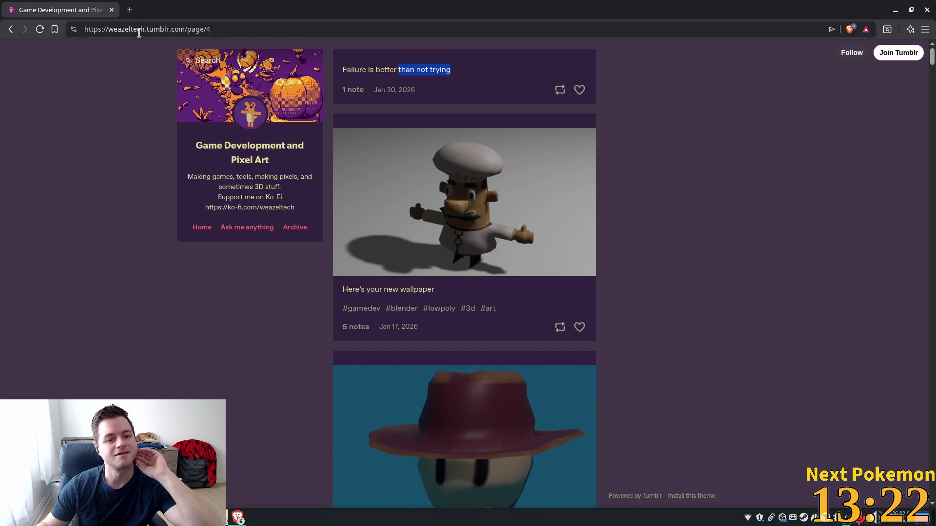
{"action": "left_click", "coordinate": [110, 11]}
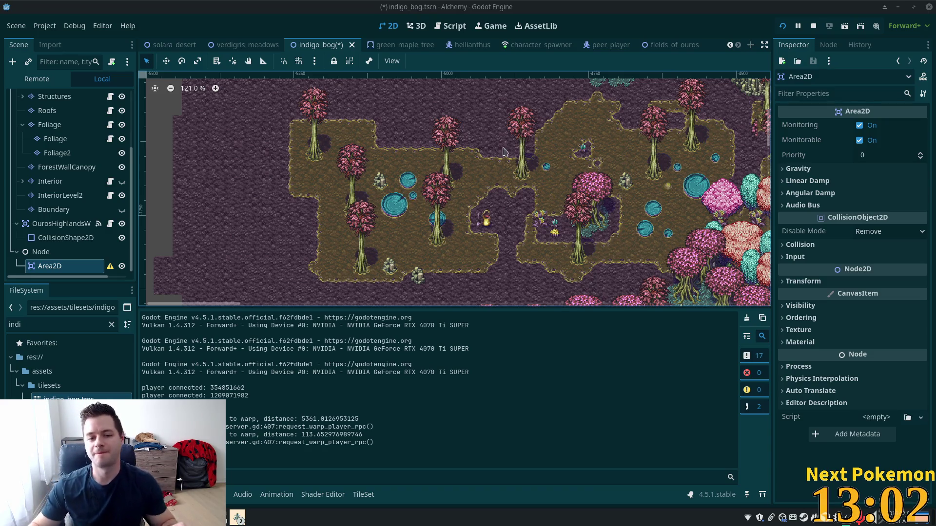
Step: Add a CollisionPolygon2D child to the Area2D by searching 'pol' in the Create dialog
{"action": "left_click", "coordinate": [50, 266]}
{"action": "key", "text": "ctrl+a"}
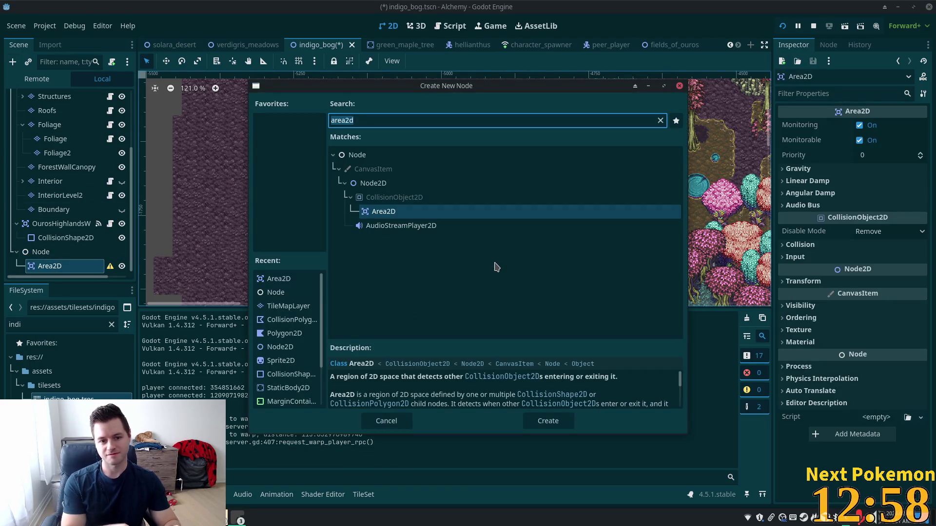
{"action": "type", "text": "po"}
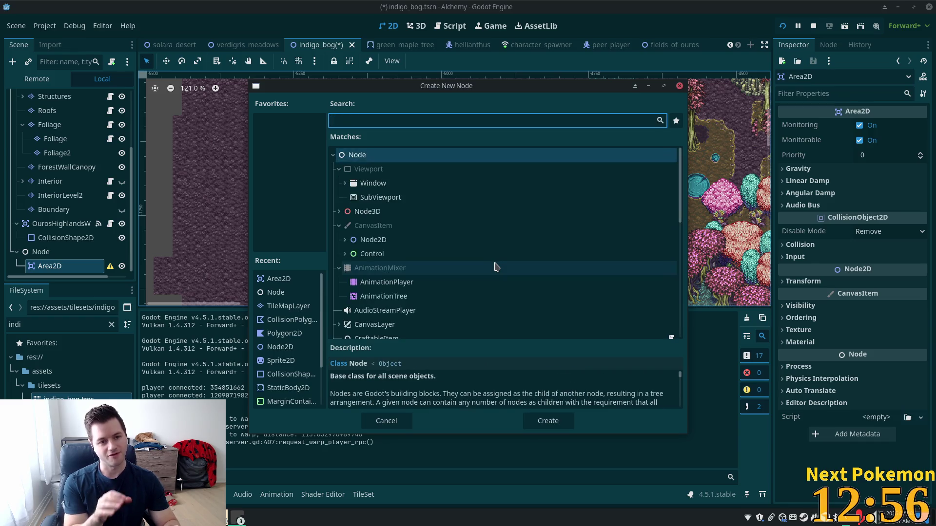
{"action": "type", "text": "l"}
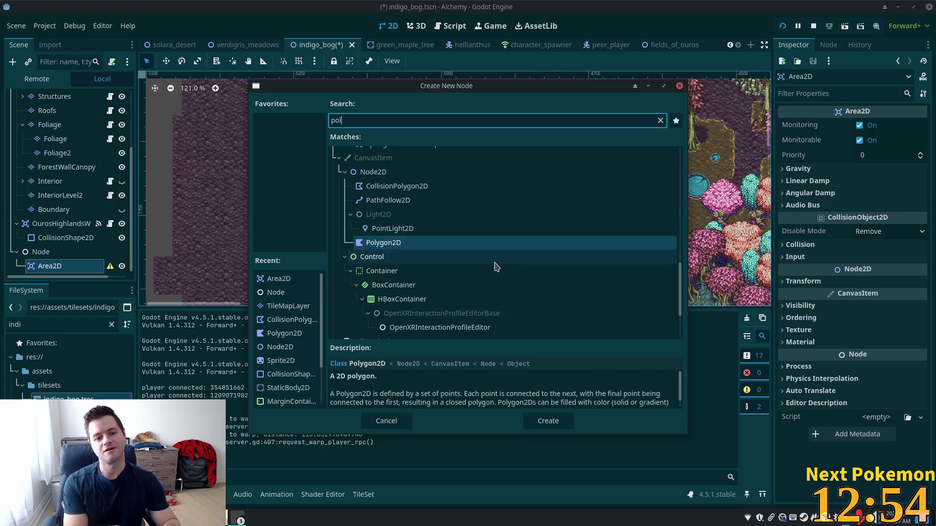
{"action": "left_click", "coordinate": [436, 186]}
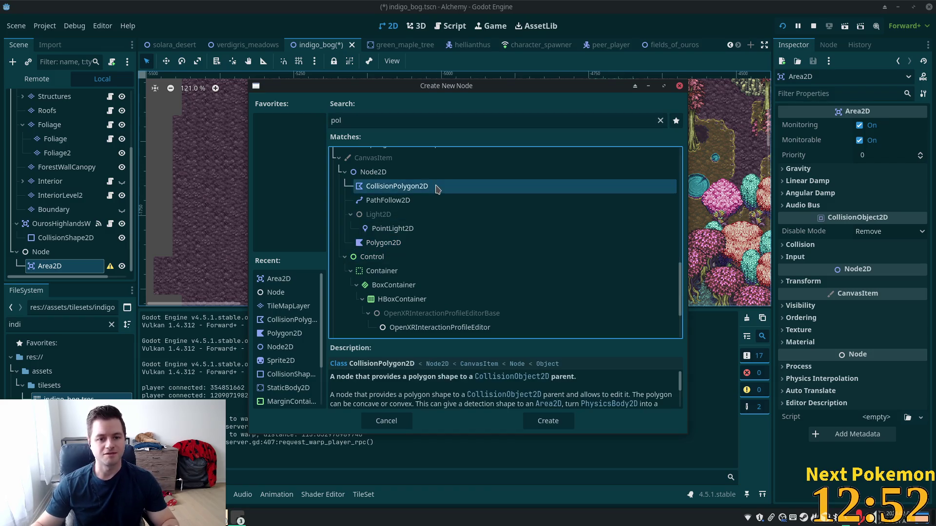
{"action": "double_click", "coordinate": [437, 186]}
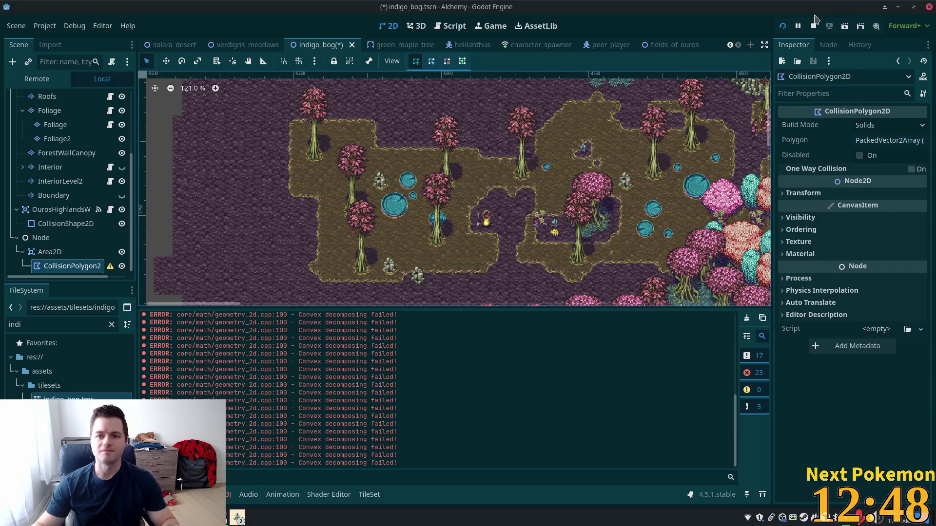
Step: Reselect the Area2D, cancel a second node search, and start attaching a script to it
{"action": "scroll", "coordinate": [551, 239], "scroll_direction": "up", "scroll_amount": 5}
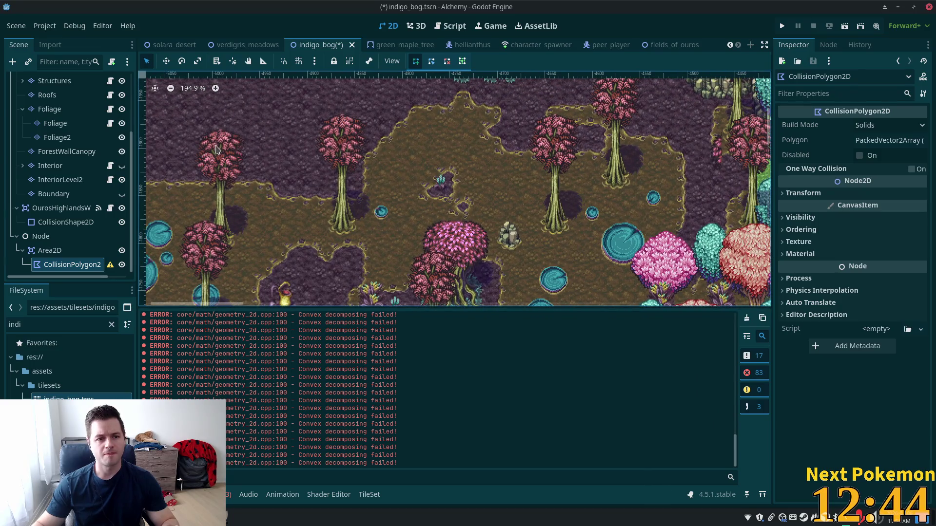
{"action": "left_click", "coordinate": [70, 252]}
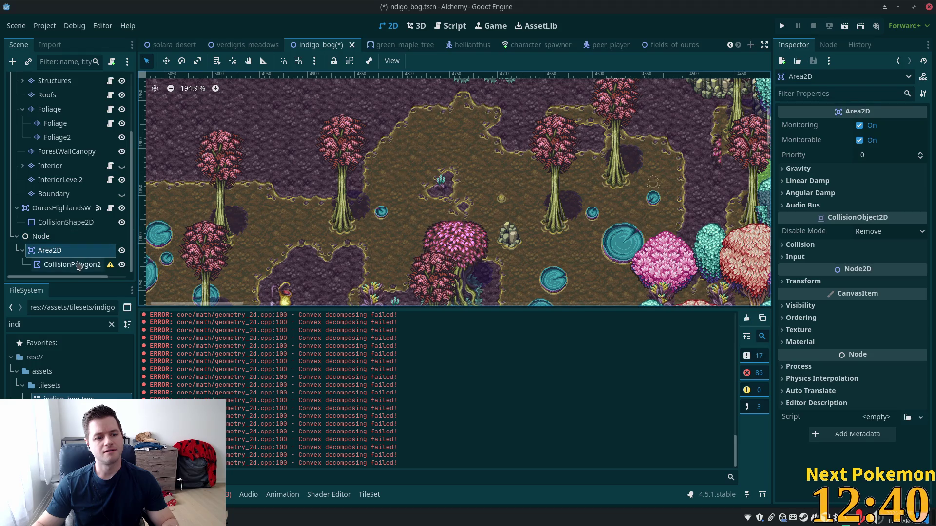
{"action": "key", "text": "ctrl+a"}
{"action": "type", "text": "pol"}
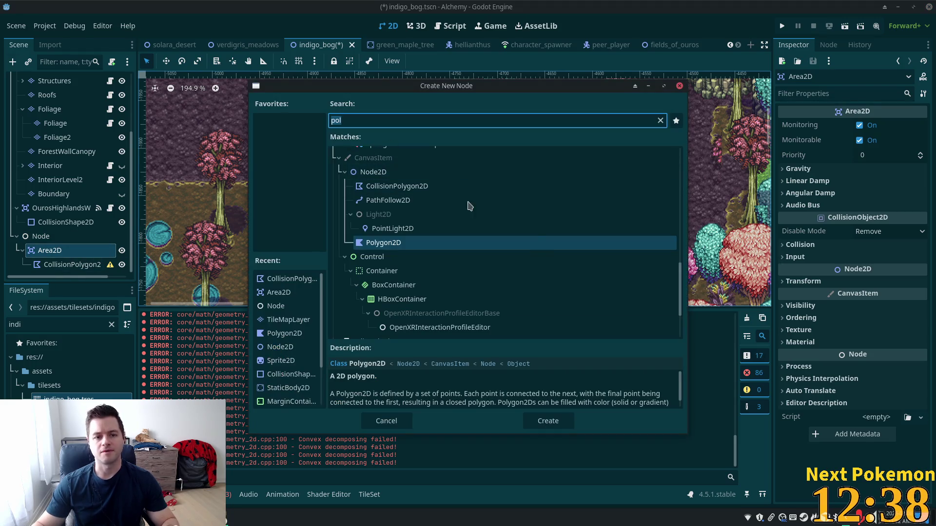
{"action": "scroll", "coordinate": [540, 249], "scroll_direction": "up", "scroll_amount": 2}
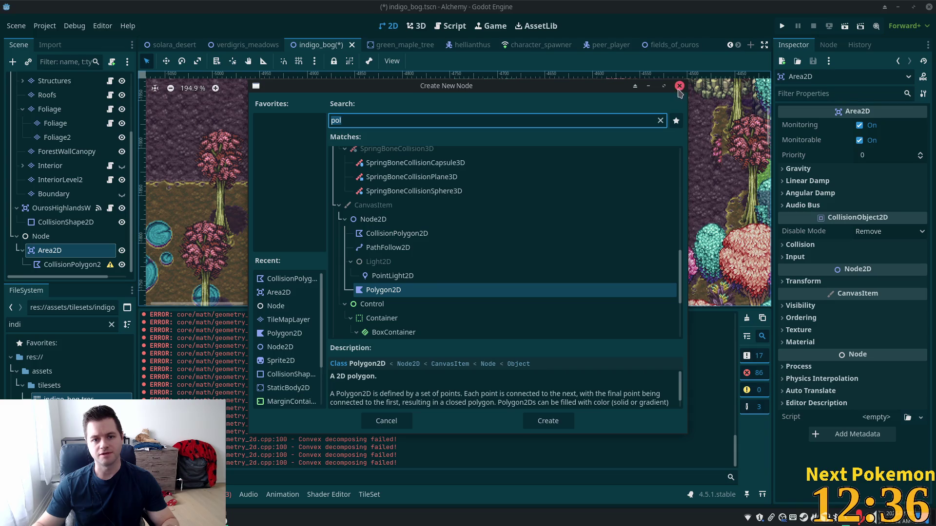
{"action": "left_click", "coordinate": [678, 86]}
{"action": "left_click", "coordinate": [112, 62]}
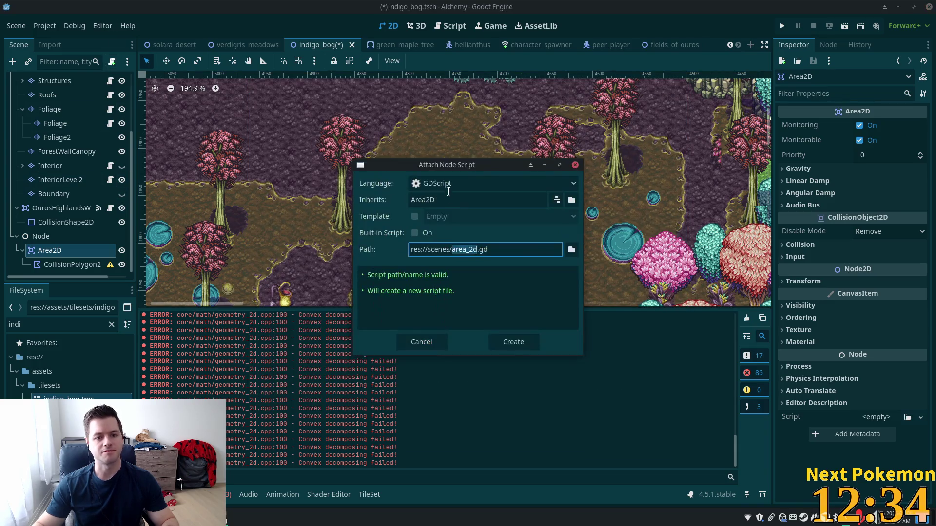
Step: Attach the existing utility_scenes/highgrass.gd script to the Area2D, then switch to the SpacetimeDB website
{"action": "left_click", "coordinate": [571, 249]}
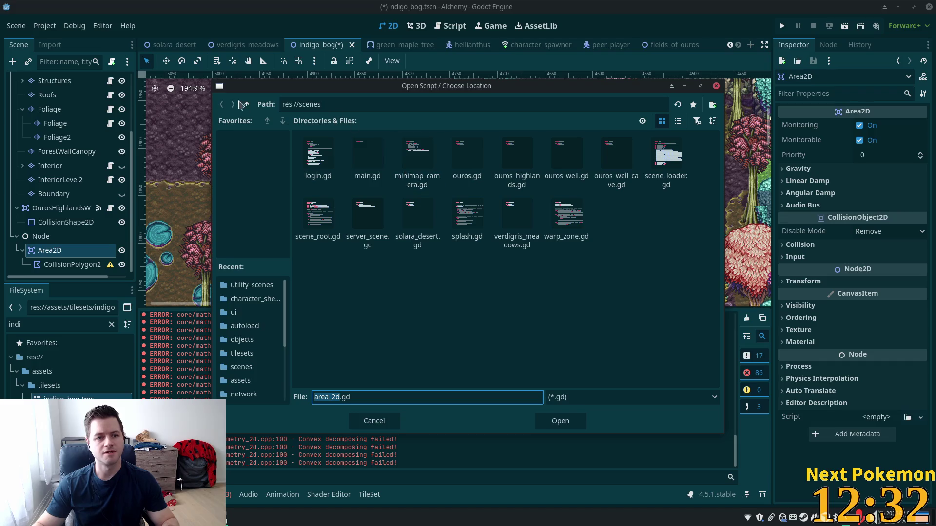
{"action": "left_click", "coordinate": [246, 104]}
{"action": "double_click", "coordinate": [472, 208]}
{"action": "double_click", "coordinate": [417, 155]}
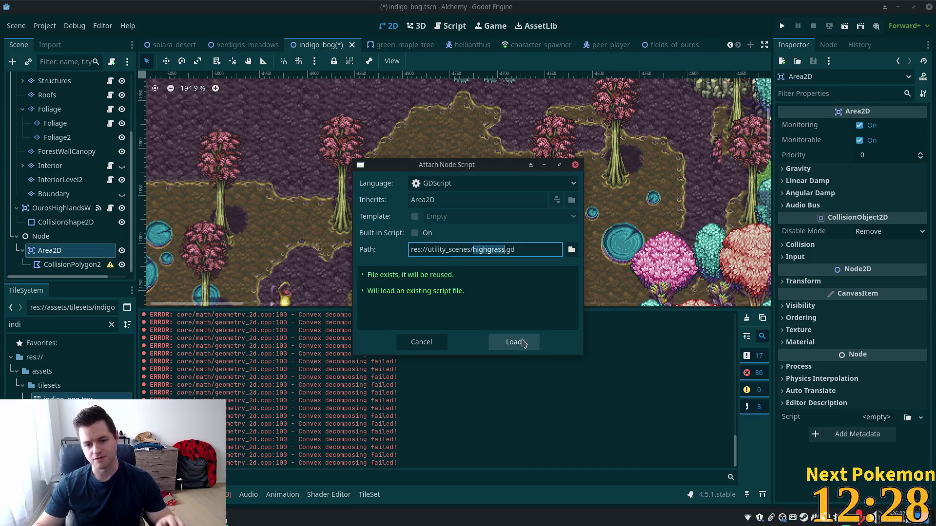
{"action": "left_click", "coordinate": [521, 341]}
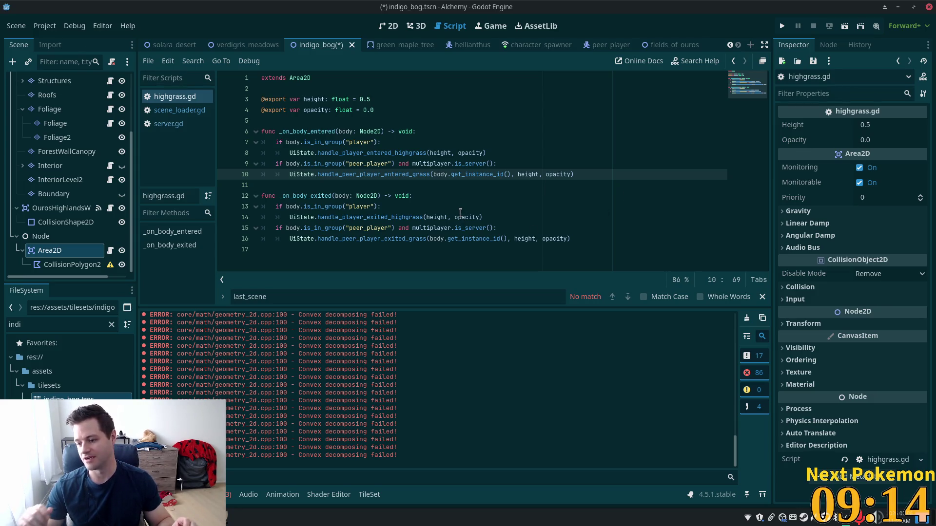
{"action": "mouse_move", "coordinate": [460, 213]}
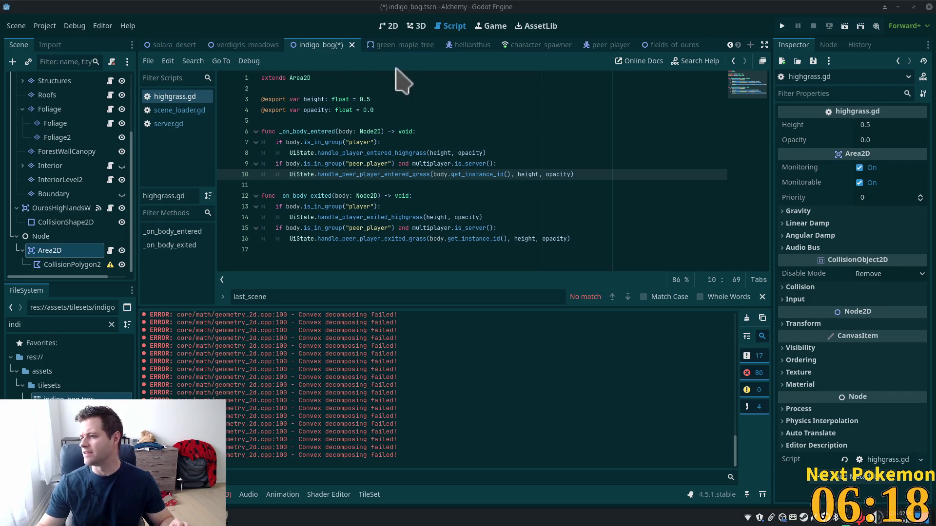
{"action": "left_click", "coordinate": [932, 200]}
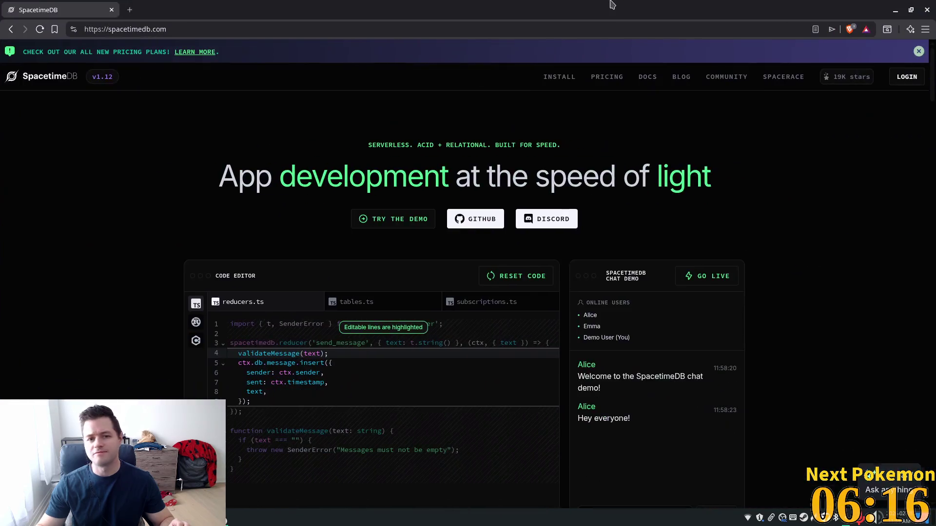
Step: Close the SpacetimeDB pricing banner, bookmark the homepage, and return to Godot
{"action": "scroll", "coordinate": [807, 182], "scroll_direction": "down", "scroll_amount": 10}
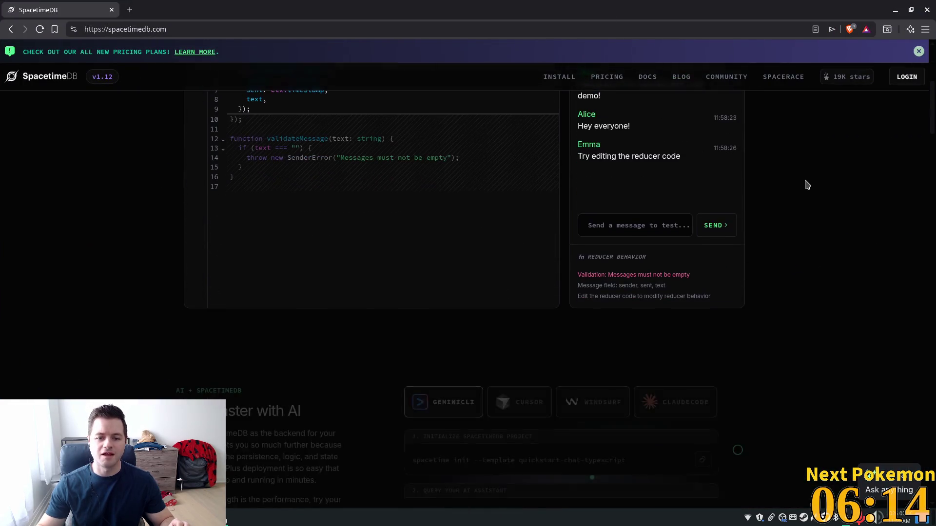
{"action": "scroll", "coordinate": [804, 187], "scroll_direction": "up", "scroll_amount": 4}
{"action": "scroll", "coordinate": [801, 186], "scroll_direction": "up", "scroll_amount": 6}
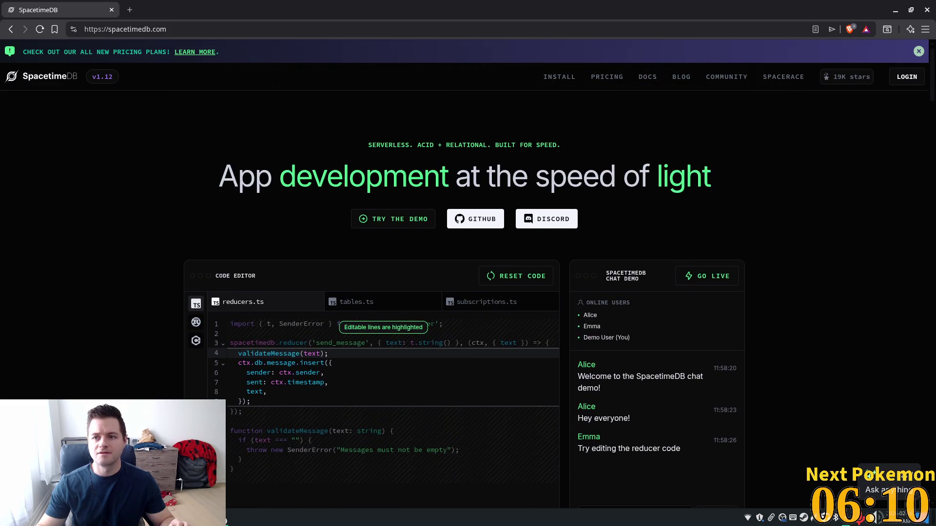
{"action": "left_click", "coordinate": [918, 51]}
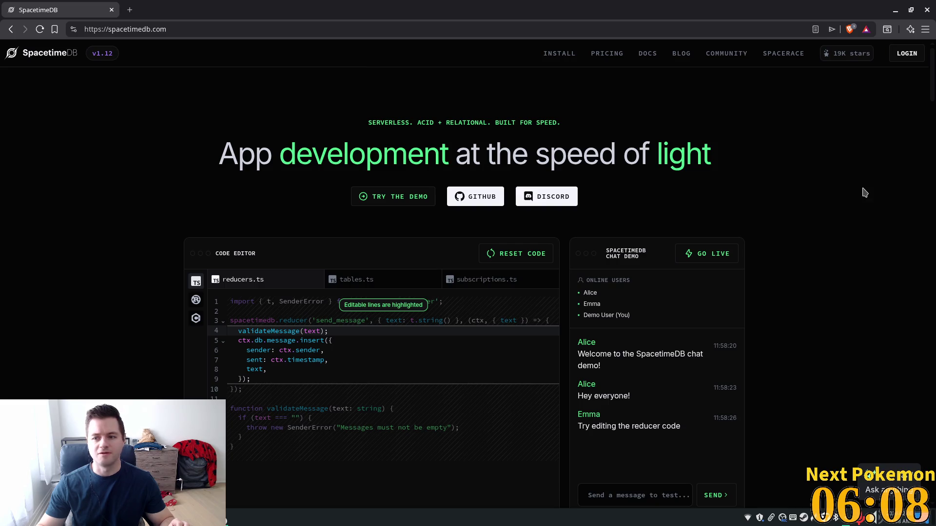
{"action": "left_click", "coordinate": [55, 30]}
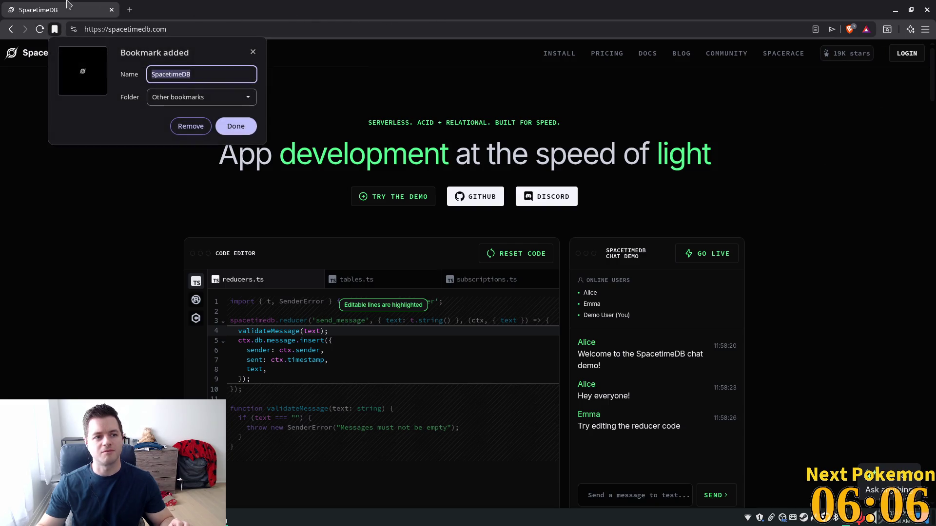
{"action": "left_click", "coordinate": [236, 125]}
{"action": "key", "text": "alt+Tab"}
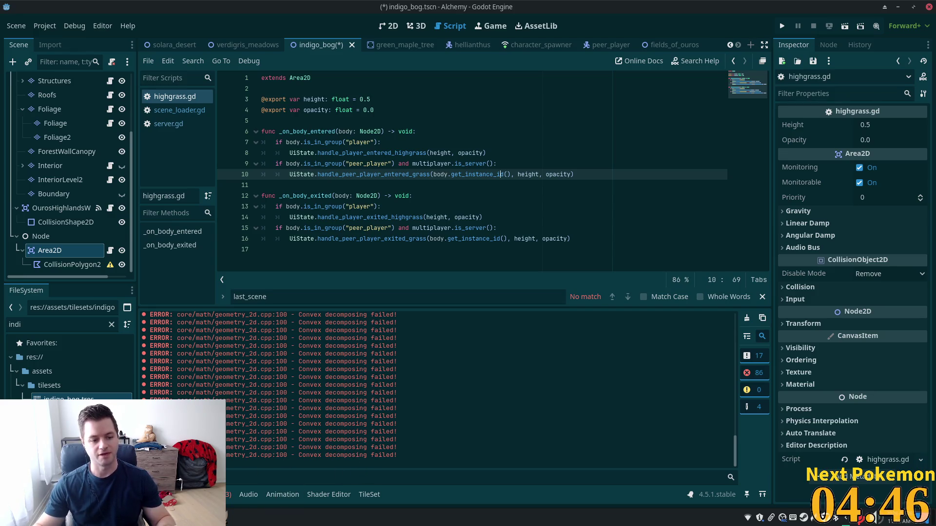
Step: Switch from the highgrass.gd script in Godot to Cursor showing peer_player.gd
{"action": "key", "text": "alt+Tab"}
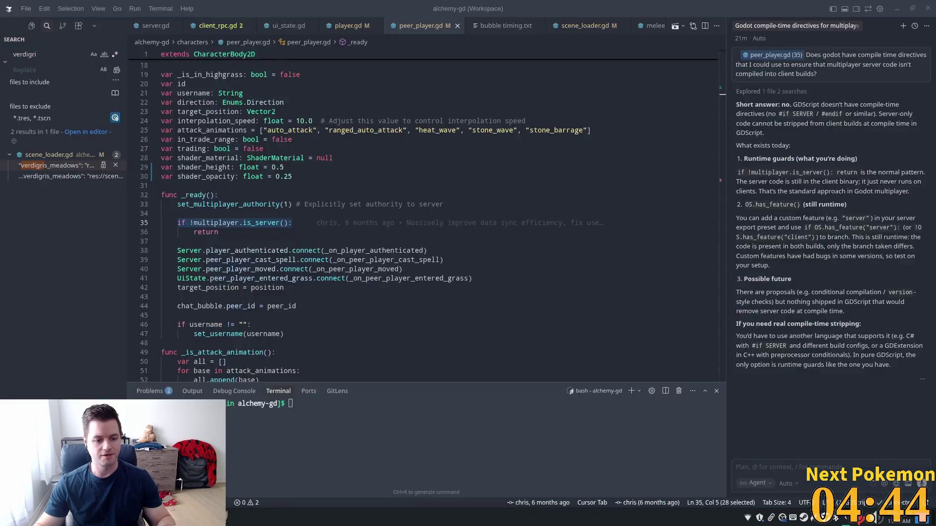
Step: Back in Godot, save the Indigo Bog scene and run the Alchemy project with F5
{"action": "key", "text": "alt+Tab"}
{"action": "key", "text": "F5"}
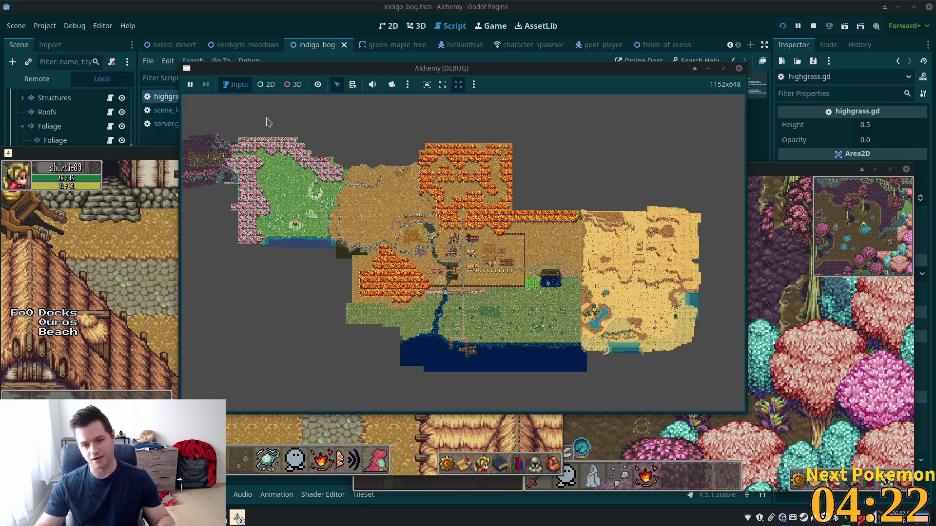
Step: Pan the debug camera around the village and south to the grassland, then zoom out to the full map
{"action": "scroll", "coordinate": [554, 263], "scroll_direction": "up", "scroll_amount": 3}
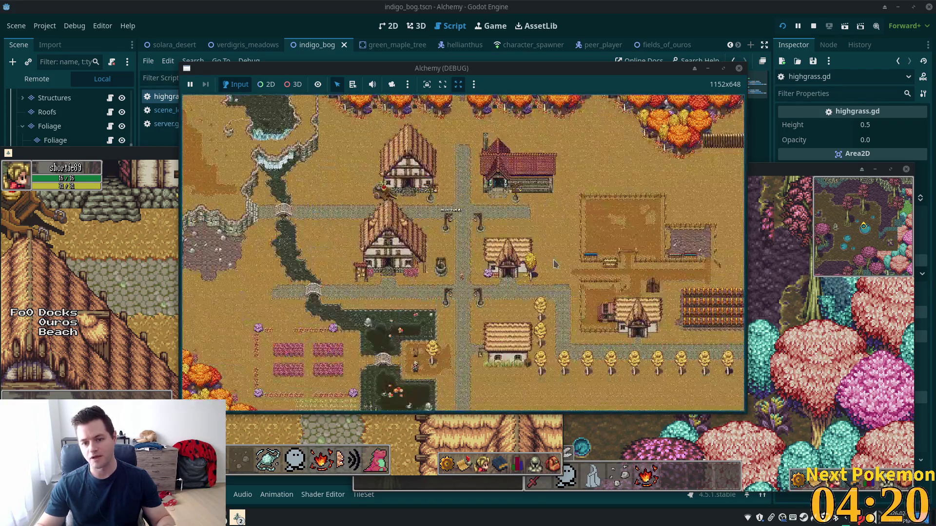
{"action": "scroll", "coordinate": [575, 273], "scroll_direction": "down", "scroll_amount": 5}
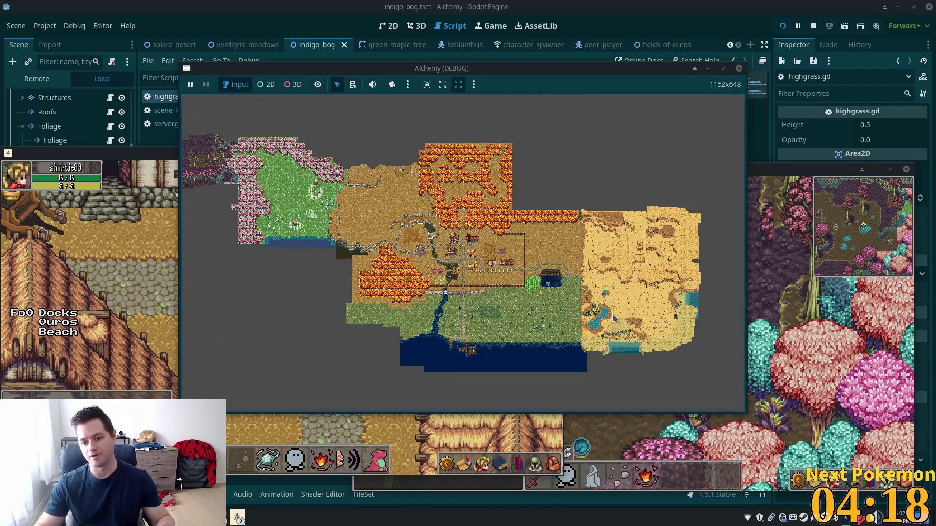
{"action": "scroll", "coordinate": [604, 317], "scroll_direction": "up", "scroll_amount": 3}
{"action": "scroll", "coordinate": [605, 317], "scroll_direction": "up", "scroll_amount": 2}
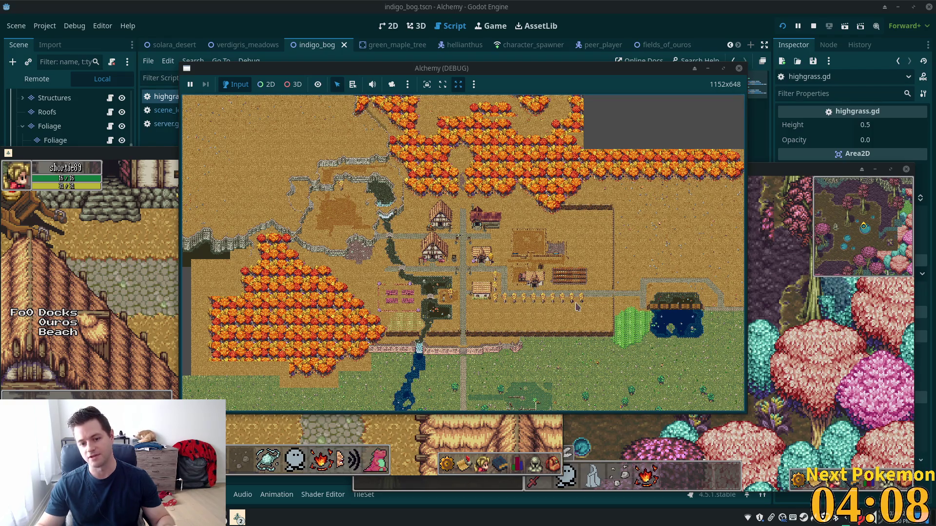
{"action": "scroll", "coordinate": [487, 283], "scroll_direction": "up", "scroll_amount": 2}
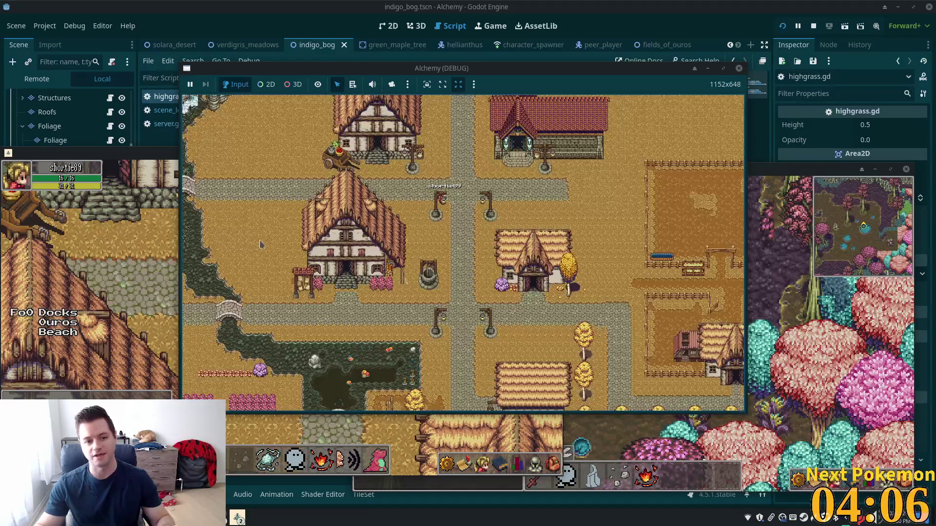
{"action": "key", "text": "Left"}
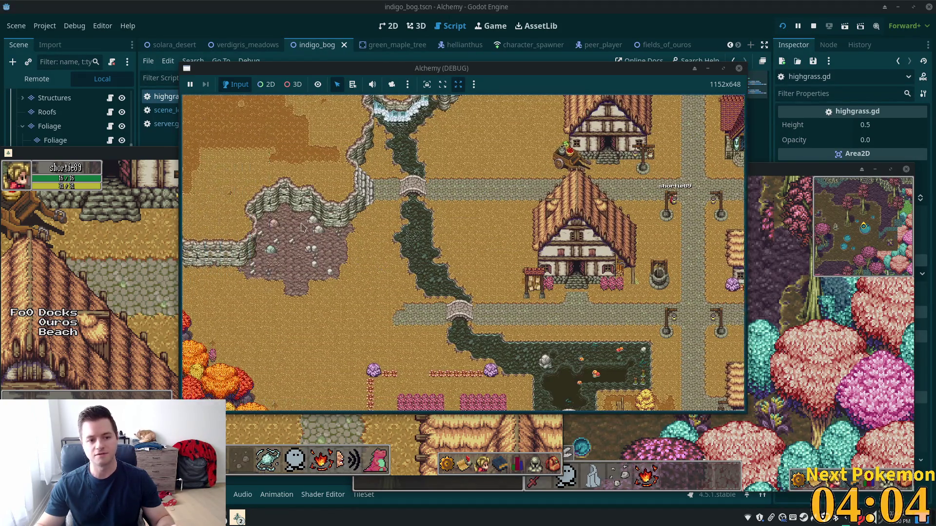
{"action": "key", "text": "Right"}
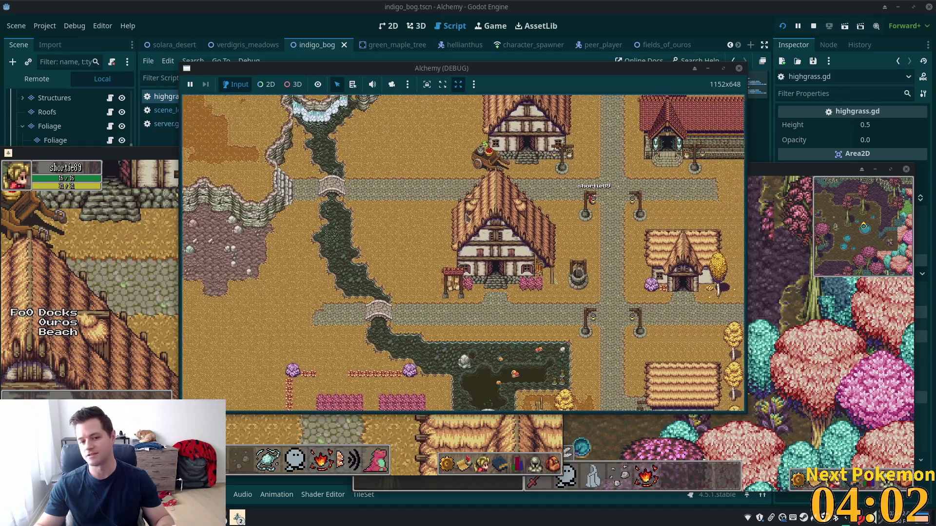
{"action": "scroll", "coordinate": [477, 281], "scroll_direction": "down", "scroll_amount": 2}
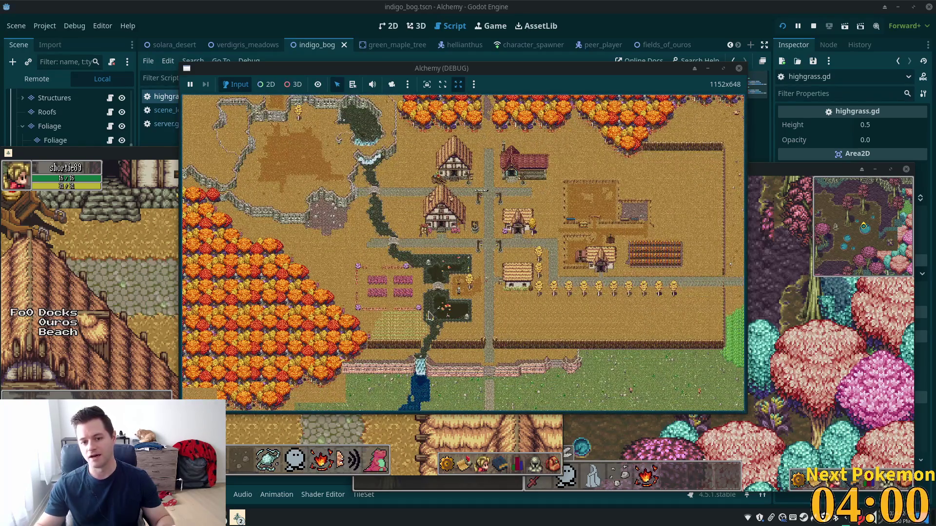
{"action": "key", "text": "Up"}
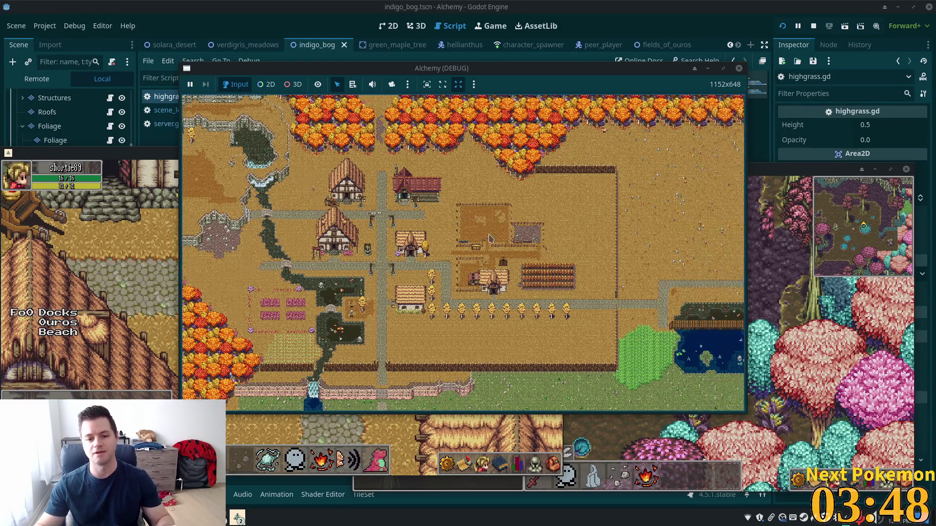
{"action": "key", "text": "s"}
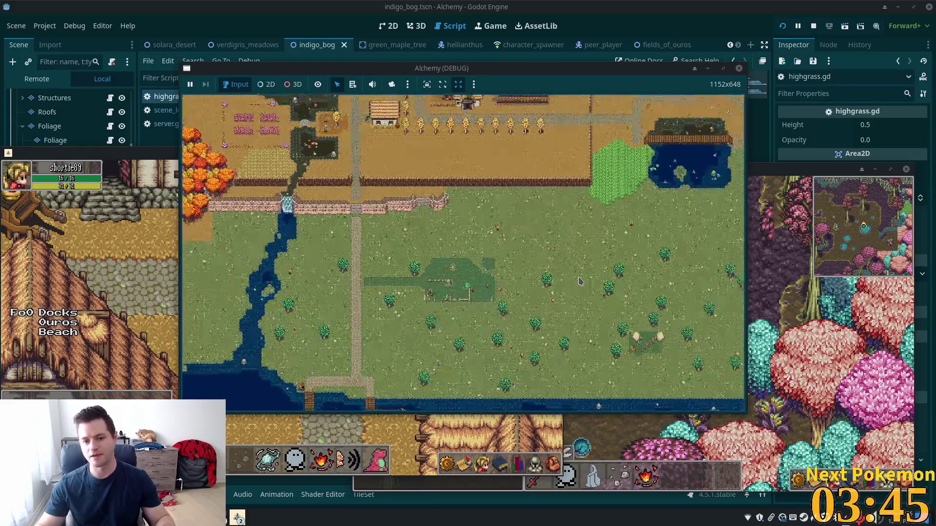
{"action": "scroll", "coordinate": [580, 281], "scroll_direction": "down", "scroll_amount": 5}
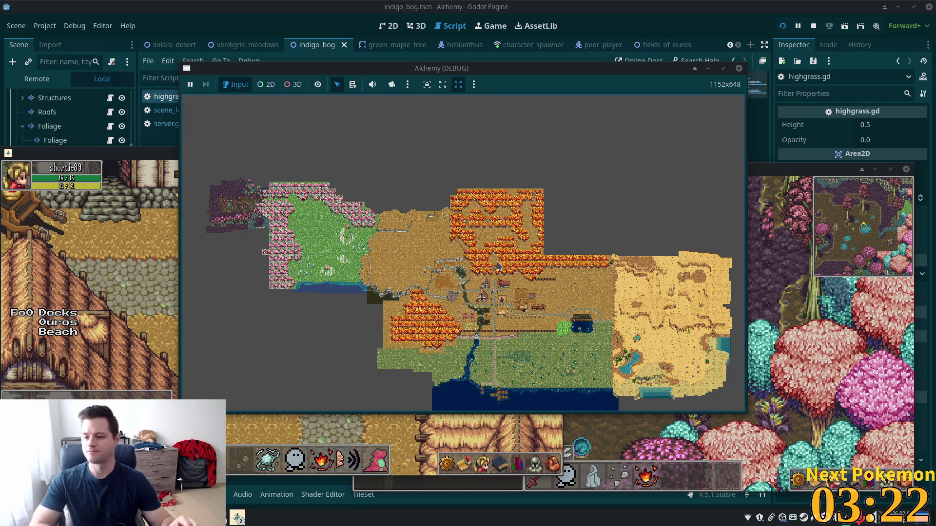
{"action": "scroll", "coordinate": [422, 231], "scroll_direction": "up", "scroll_amount": 3}
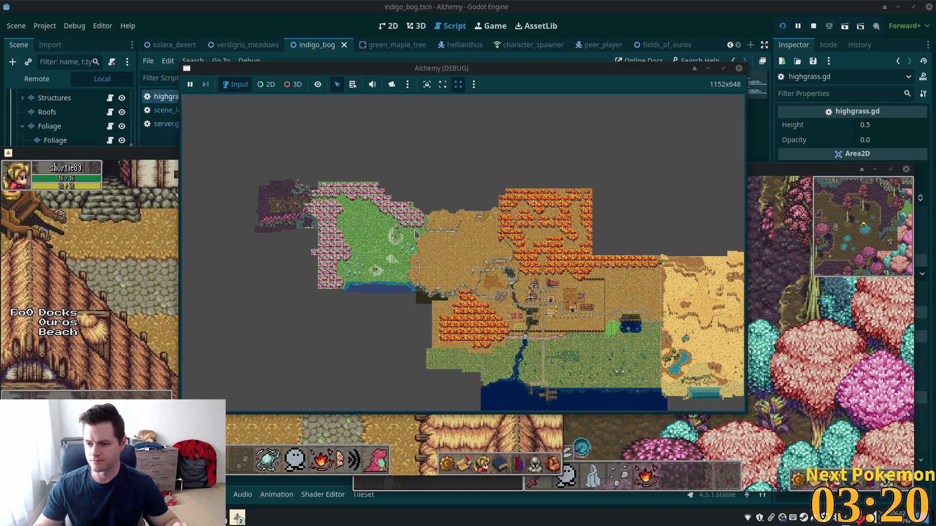
{"action": "scroll", "coordinate": [417, 233], "scroll_direction": "up", "scroll_amount": 2}
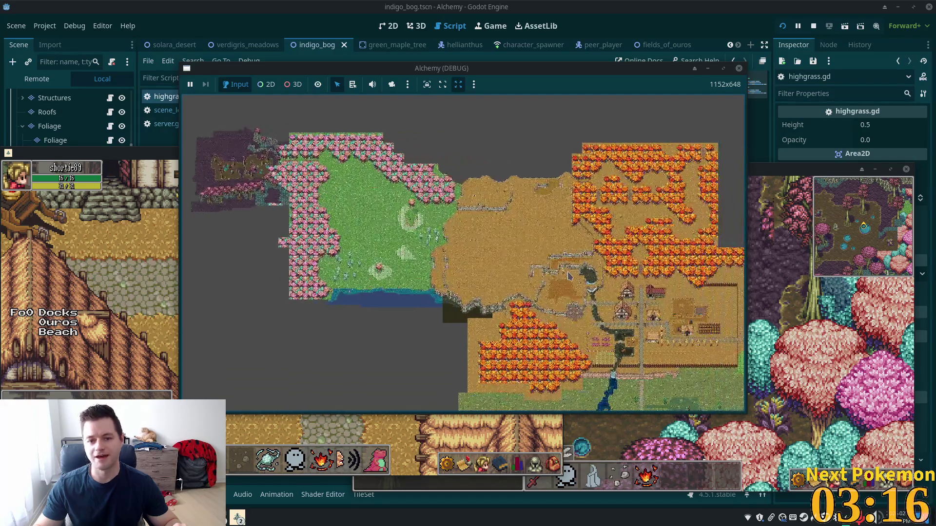
{"action": "scroll", "coordinate": [568, 277], "scroll_direction": "up", "scroll_amount": 3}
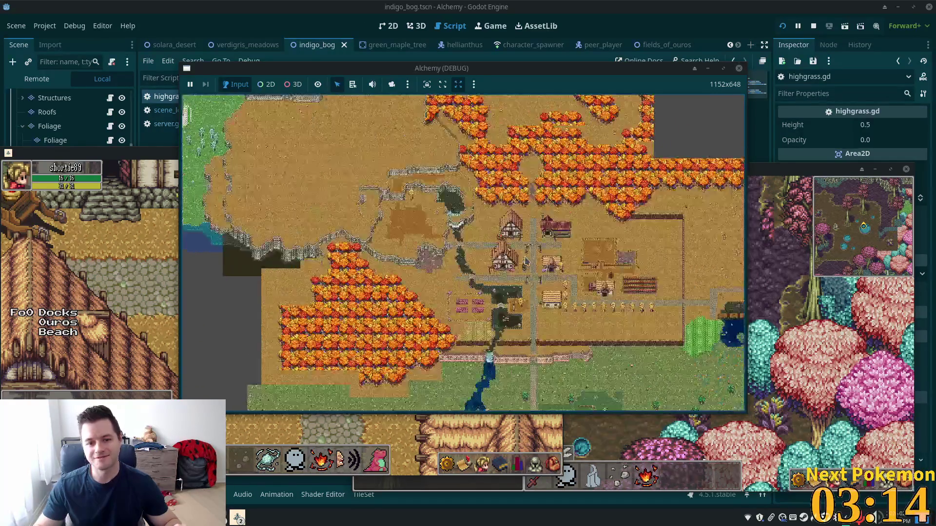
{"action": "scroll", "coordinate": [520, 260], "scroll_direction": "up", "scroll_amount": 5}
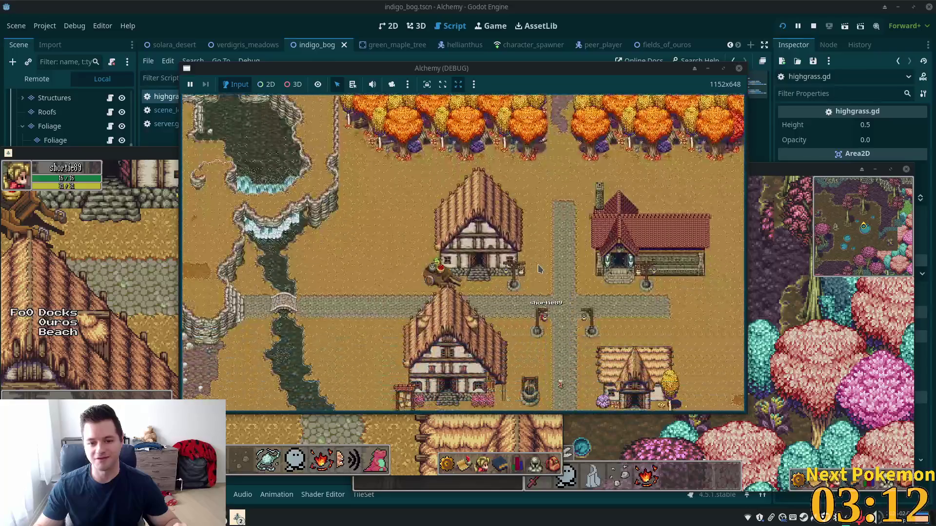
{"action": "scroll", "coordinate": [554, 271], "scroll_direction": "down", "scroll_amount": 2}
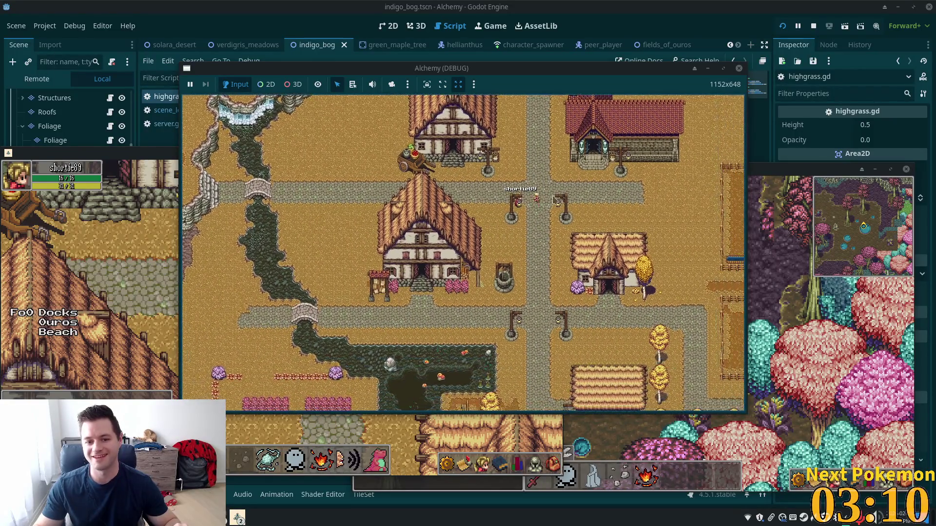
{"action": "scroll", "coordinate": [580, 256], "scroll_direction": "up", "scroll_amount": 2}
{"action": "scroll", "coordinate": [598, 245], "scroll_direction": "down", "scroll_amount": 2}
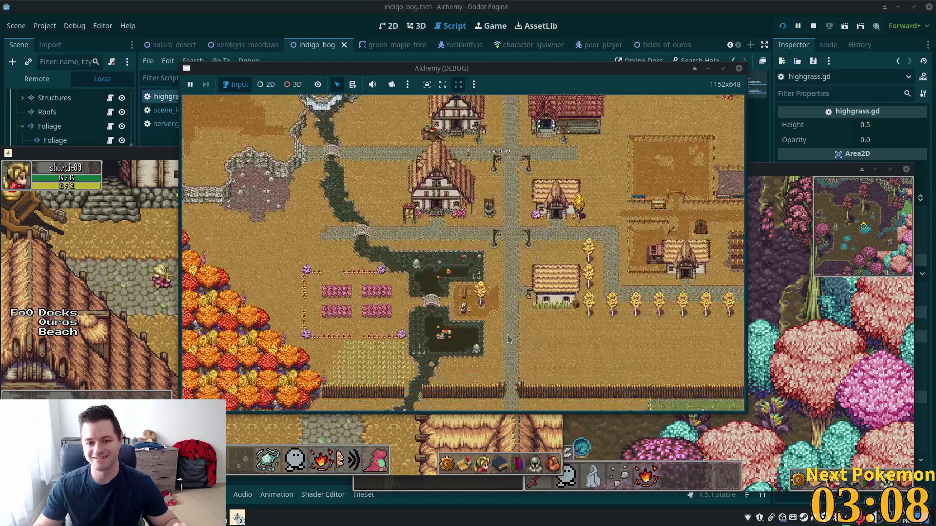
{"action": "scroll", "coordinate": [482, 356], "scroll_direction": "up", "scroll_amount": 2}
{"action": "scroll", "coordinate": [489, 347], "scroll_direction": "down", "scroll_amount": 2}
{"action": "scroll", "coordinate": [616, 210], "scroll_direction": "up", "scroll_amount": 2}
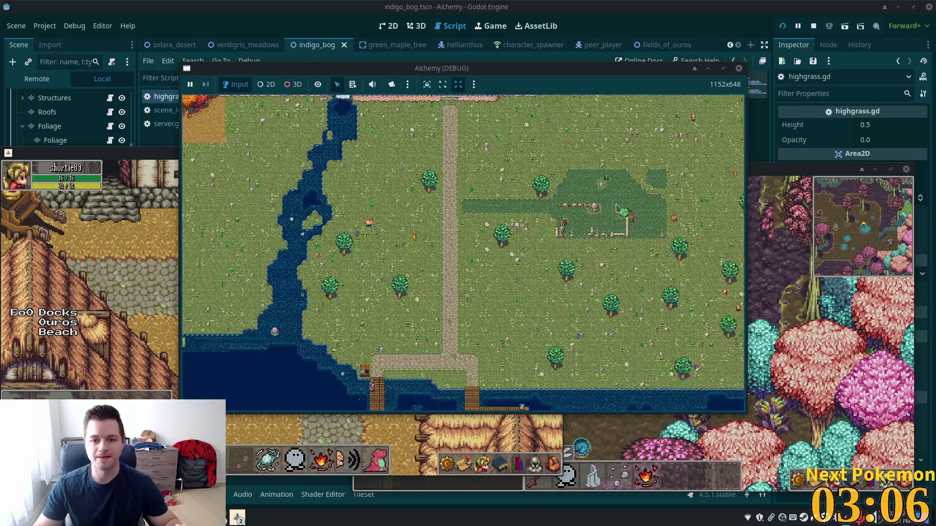
{"action": "scroll", "coordinate": [600, 295], "scroll_direction": "up", "scroll_amount": 2}
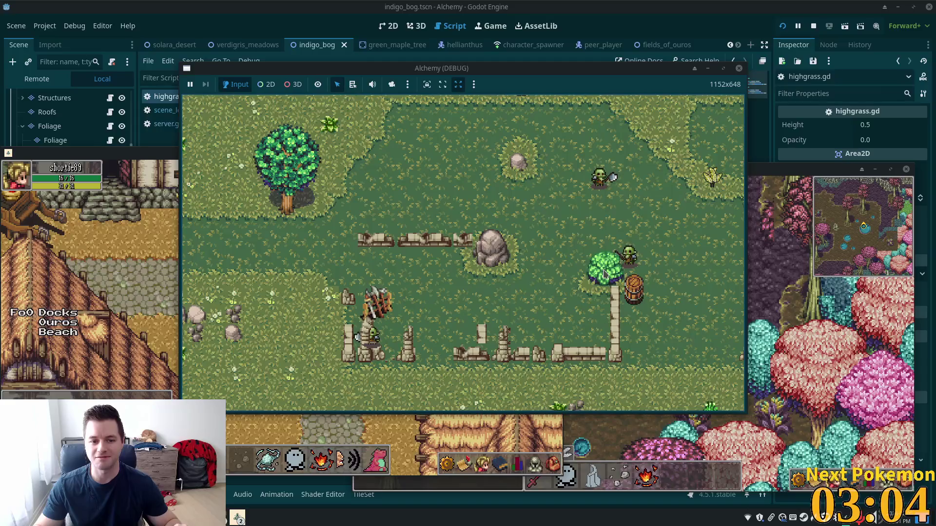
{"action": "scroll", "coordinate": [605, 274], "scroll_direction": "down", "scroll_amount": 3}
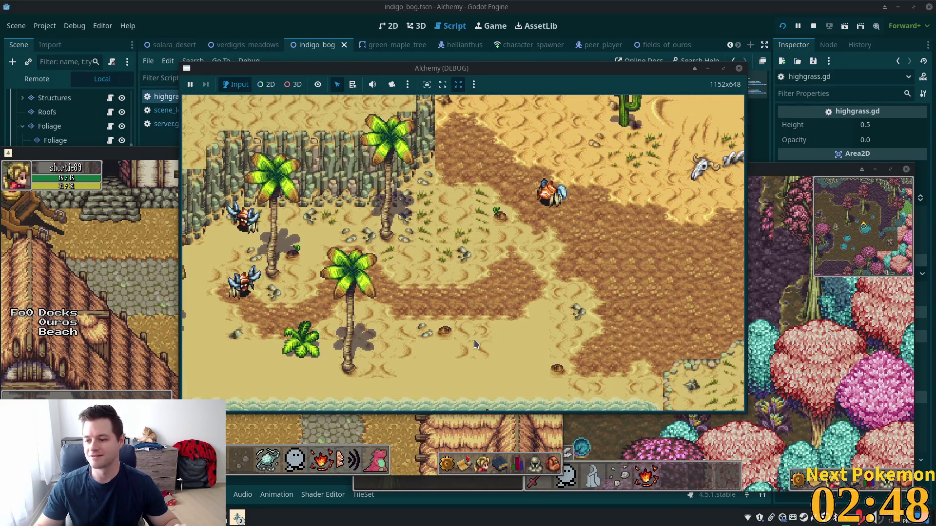
{"action": "scroll", "coordinate": [475, 339], "scroll_direction": "down", "scroll_amount": 6}
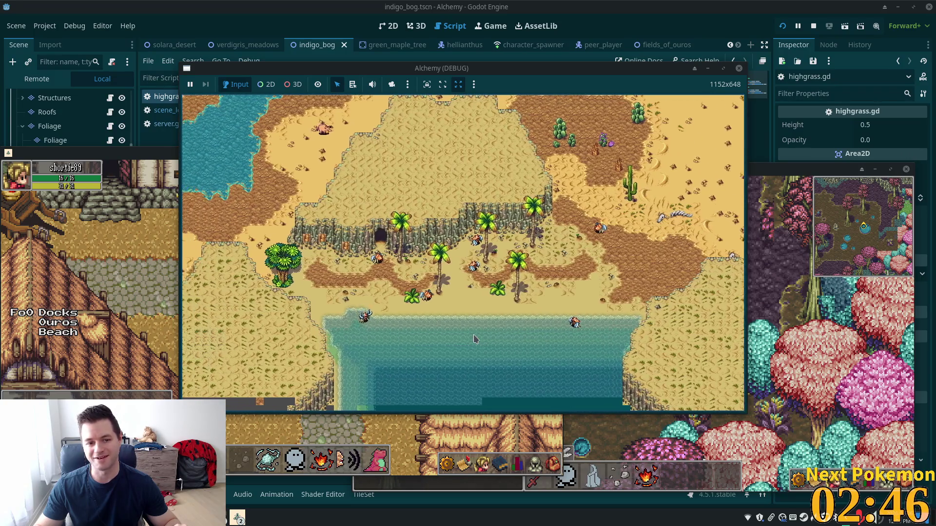
{"action": "scroll", "coordinate": [523, 304], "scroll_direction": "down", "scroll_amount": 5}
{"action": "scroll", "coordinate": [523, 304], "scroll_direction": "up", "scroll_amount": 8}
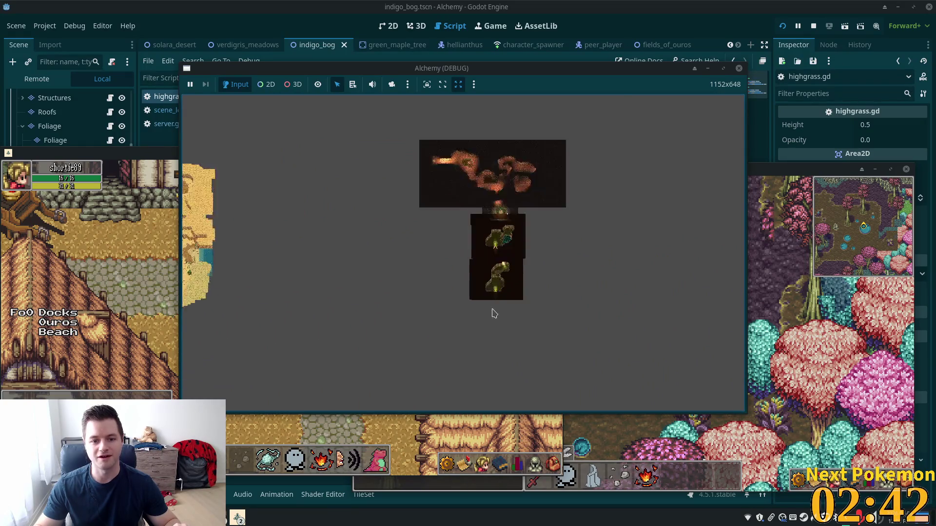
{"action": "scroll", "coordinate": [539, 260], "scroll_direction": "up", "scroll_amount": 3}
{"action": "scroll", "coordinate": [475, 298], "scroll_direction": "up", "scroll_amount": 3}
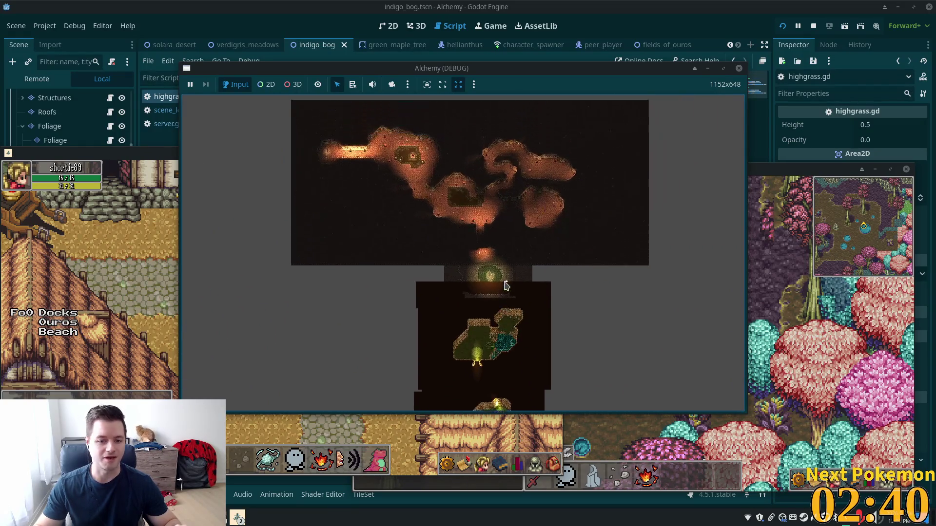
{"action": "scroll", "coordinate": [475, 299], "scroll_direction": "up", "scroll_amount": 3}
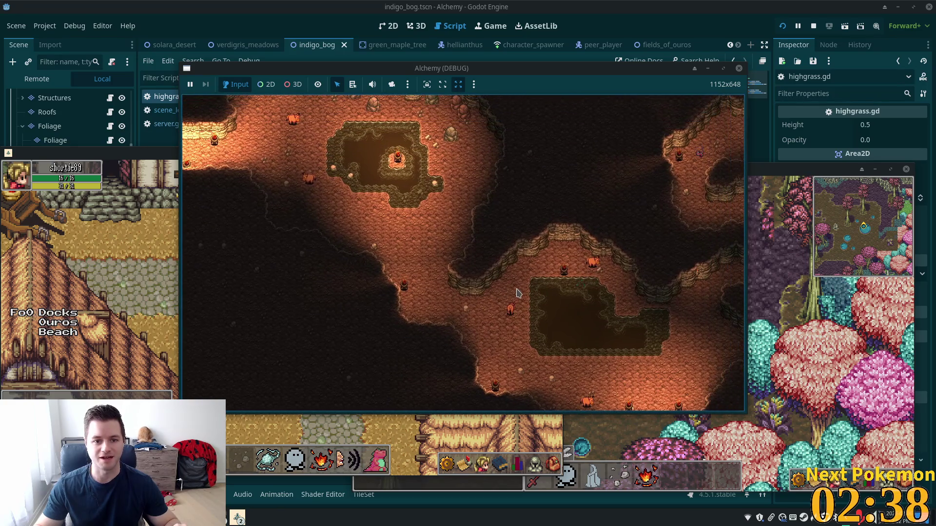
{"action": "scroll", "coordinate": [530, 317], "scroll_direction": "up", "scroll_amount": 5}
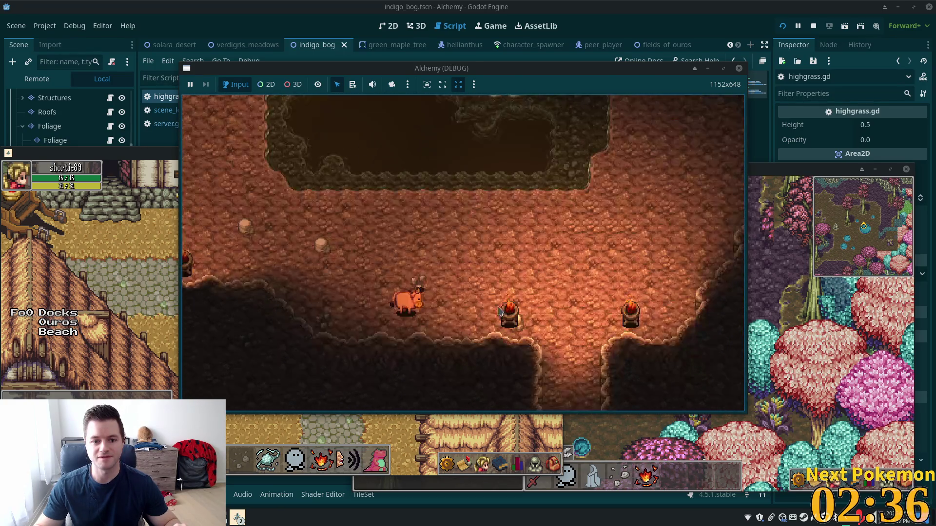
{"action": "left_click", "coordinate": [415, 307]}
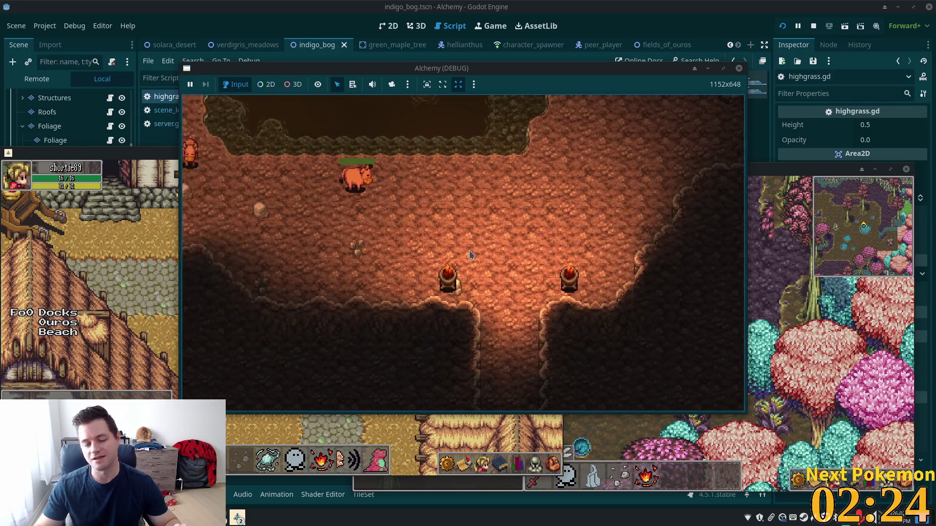
{"action": "scroll", "coordinate": [473, 257], "scroll_direction": "down", "scroll_amount": 8}
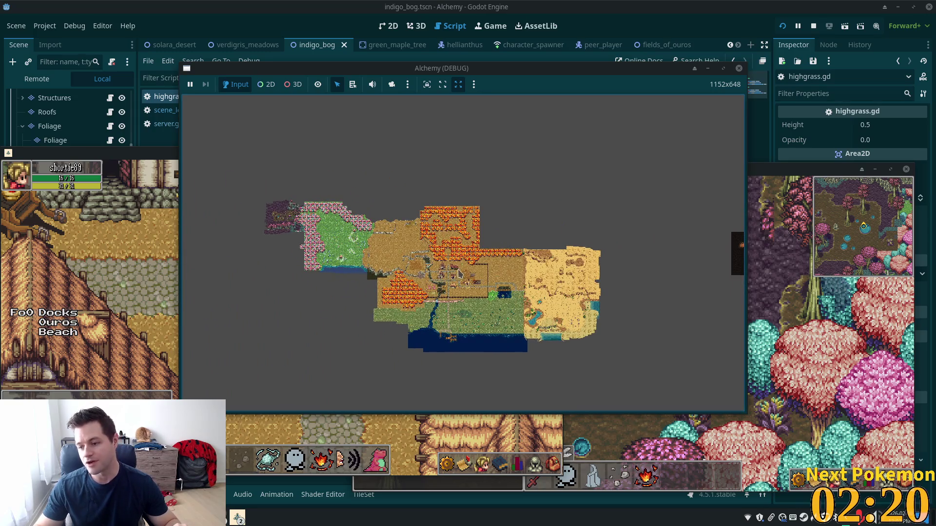
Step: Zoom into the bog's high-grass clearings and back out, then raise the player window and walk north
{"action": "scroll", "coordinate": [456, 282], "scroll_direction": "up", "scroll_amount": 3}
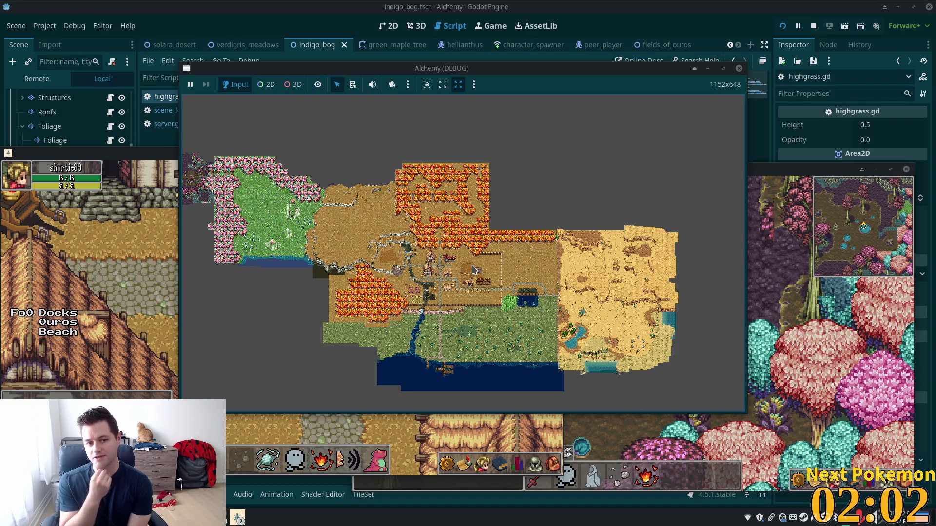
{"action": "scroll", "coordinate": [328, 291], "scroll_direction": "up", "scroll_amount": 5}
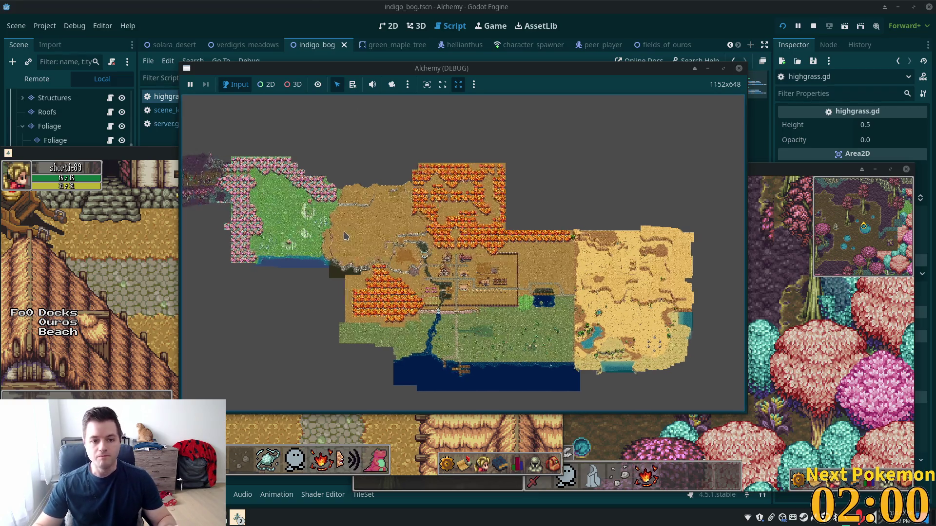
{"action": "scroll", "coordinate": [471, 321], "scroll_direction": "up", "scroll_amount": 2}
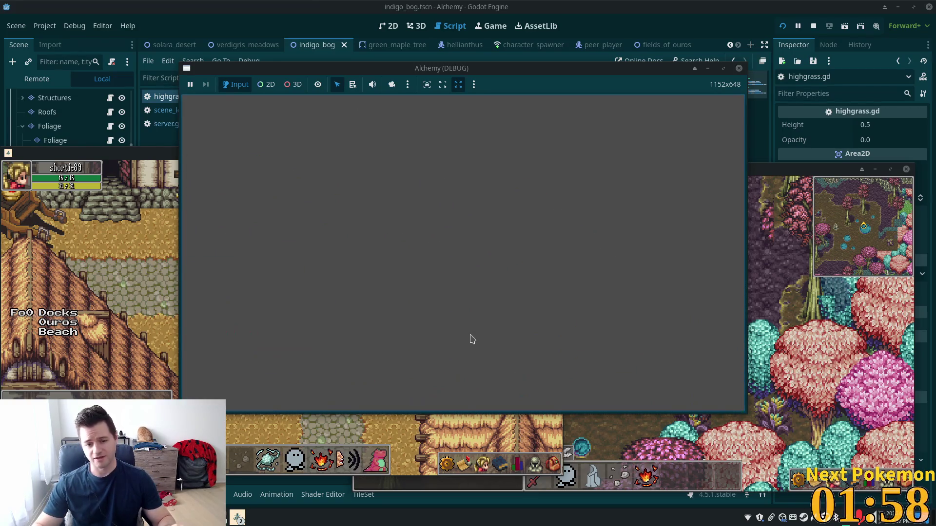
{"action": "scroll", "coordinate": [461, 360], "scroll_direction": "down", "scroll_amount": 7}
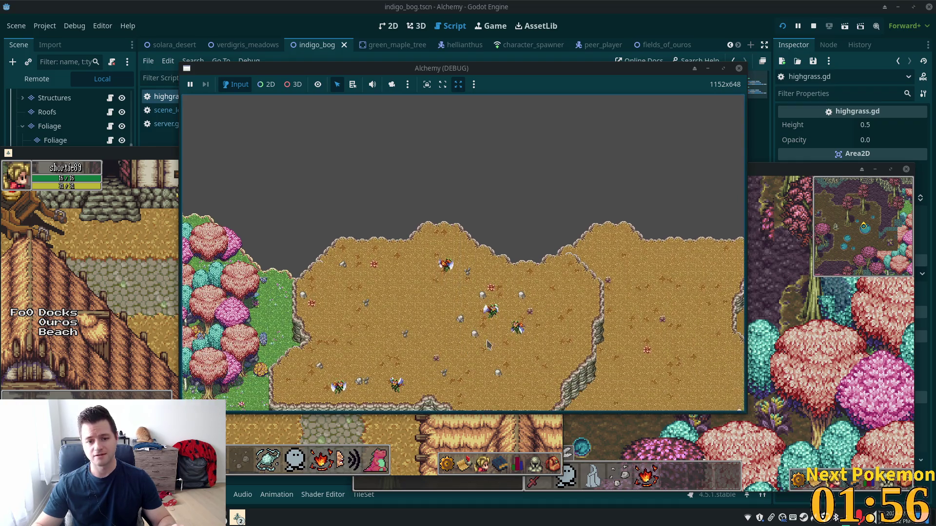
{"action": "scroll", "coordinate": [407, 276], "scroll_direction": "left", "scroll_amount": 10}
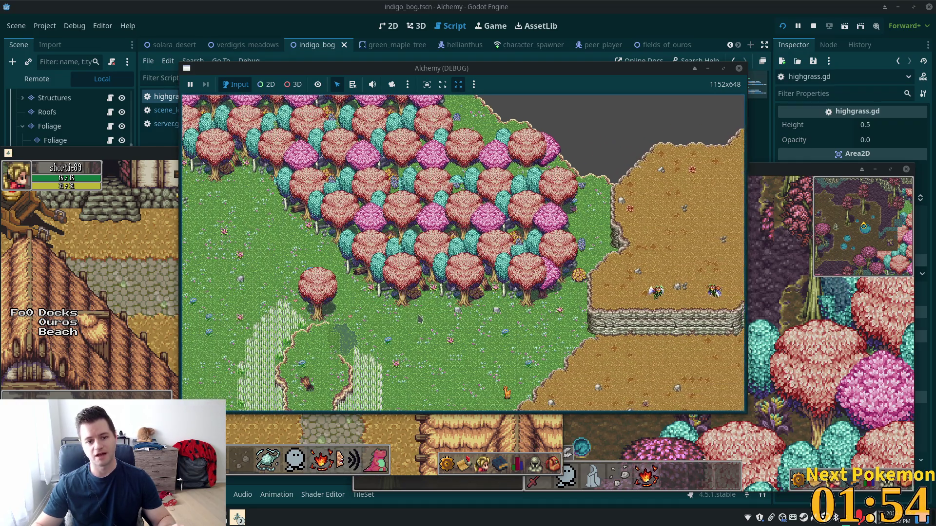
{"action": "scroll", "coordinate": [424, 327], "scroll_direction": "down", "scroll_amount": 10}
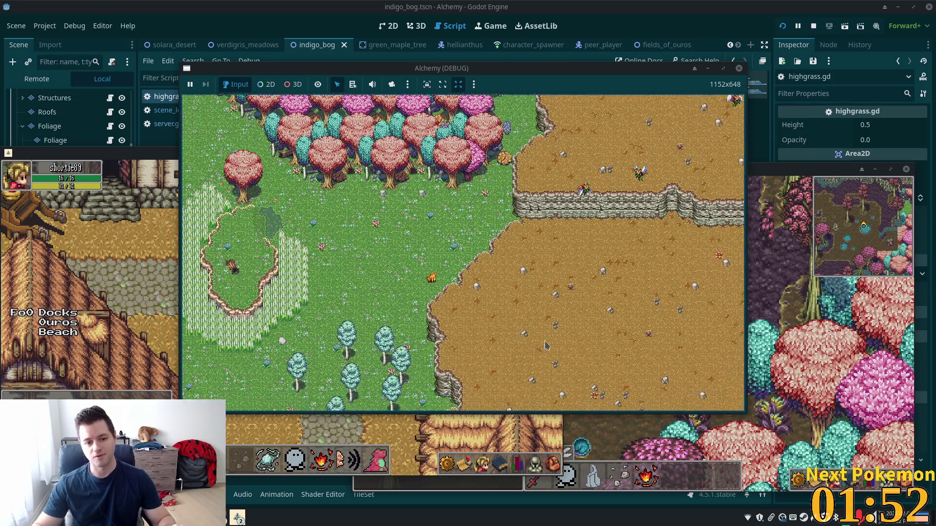
{"action": "scroll", "coordinate": [523, 344], "scroll_direction": "down", "scroll_amount": 8}
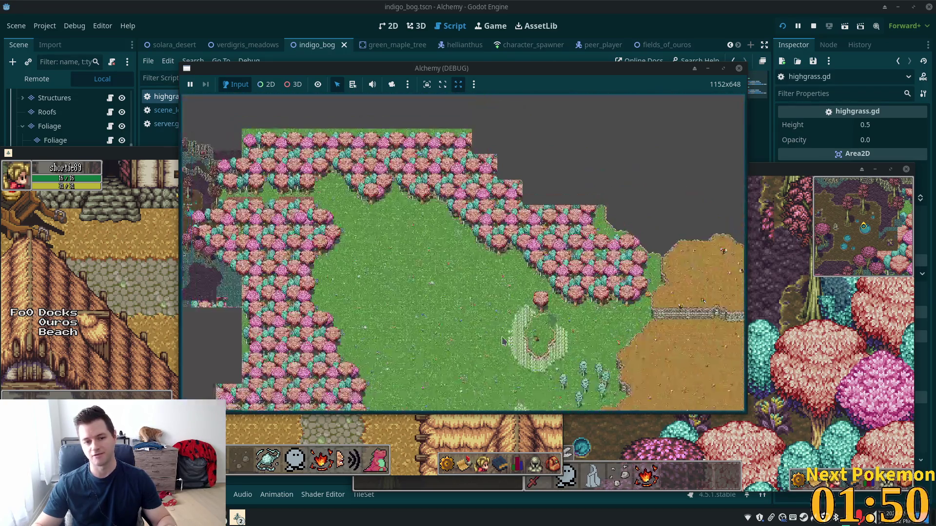
{"action": "scroll", "coordinate": [457, 229], "scroll_direction": "up", "scroll_amount": 5}
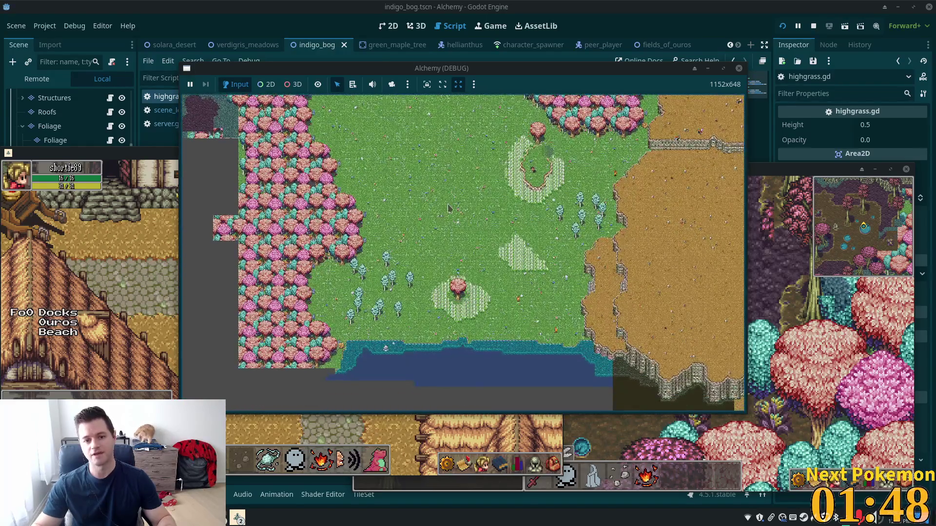
{"action": "scroll", "coordinate": [536, 194], "scroll_direction": "down", "scroll_amount": 3}
{"action": "scroll", "coordinate": [608, 170], "scroll_direction": "up", "scroll_amount": 3}
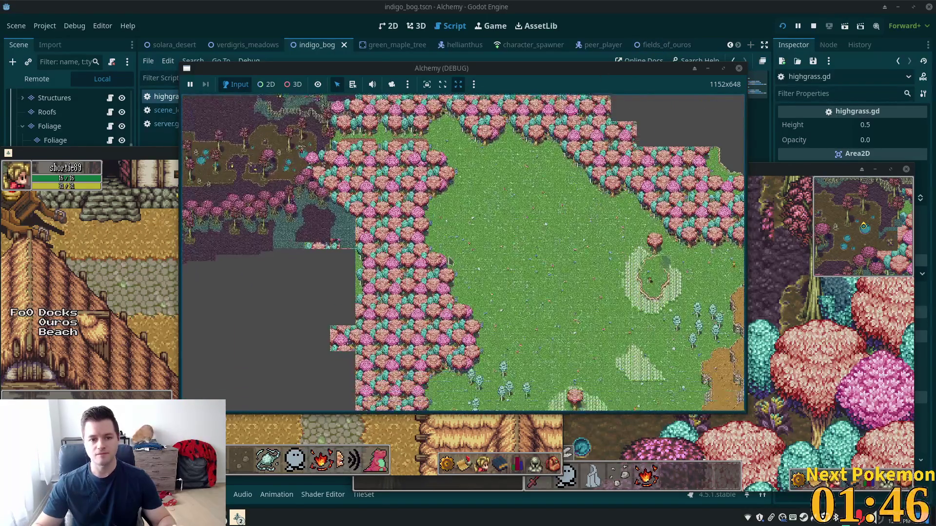
{"action": "scroll", "coordinate": [608, 170], "scroll_direction": "down", "scroll_amount": 3}
{"action": "scroll", "coordinate": [528, 296], "scroll_direction": "up", "scroll_amount": 4}
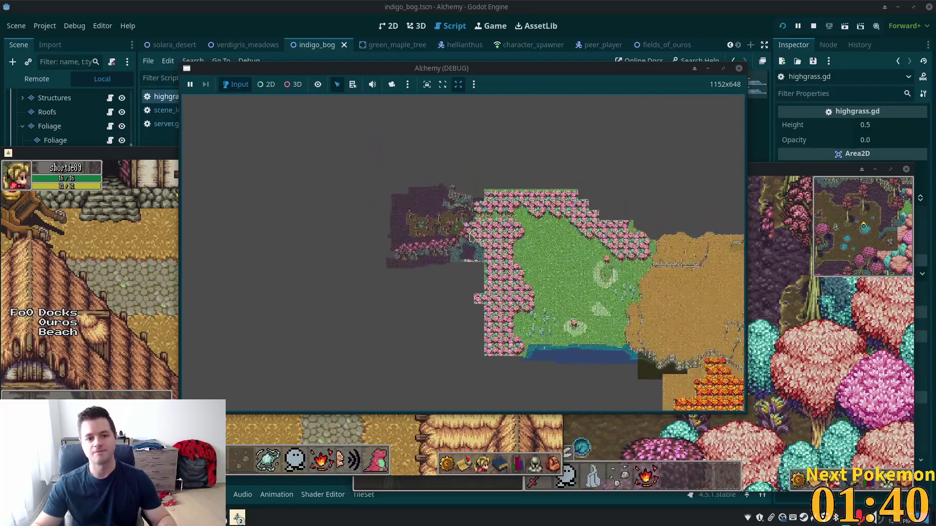
{"action": "left_click", "coordinate": [157, 273]}
{"action": "key", "text": "w"}
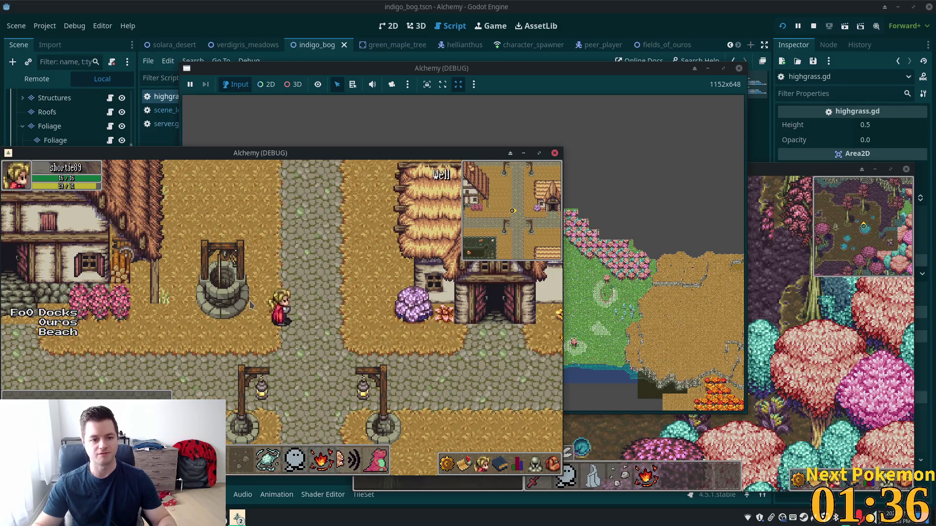
Step: Walk the character from Ouros Well out of the grass and north to the cave entrance
{"action": "key", "text": "a"}
{"action": "key", "text": "s"}
{"action": "key", "text": "a"}
{"action": "key", "text": "w"}
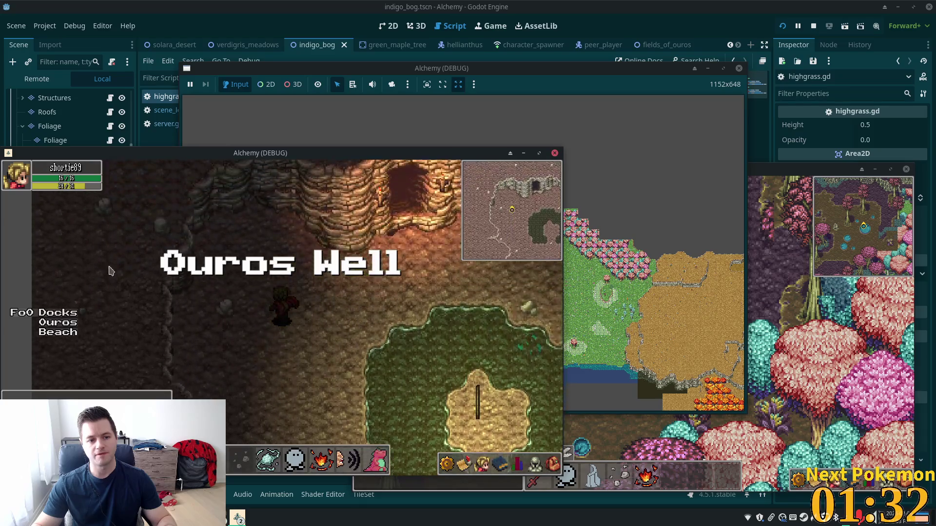
{"action": "key", "text": "d"}
{"action": "key", "text": "d"}
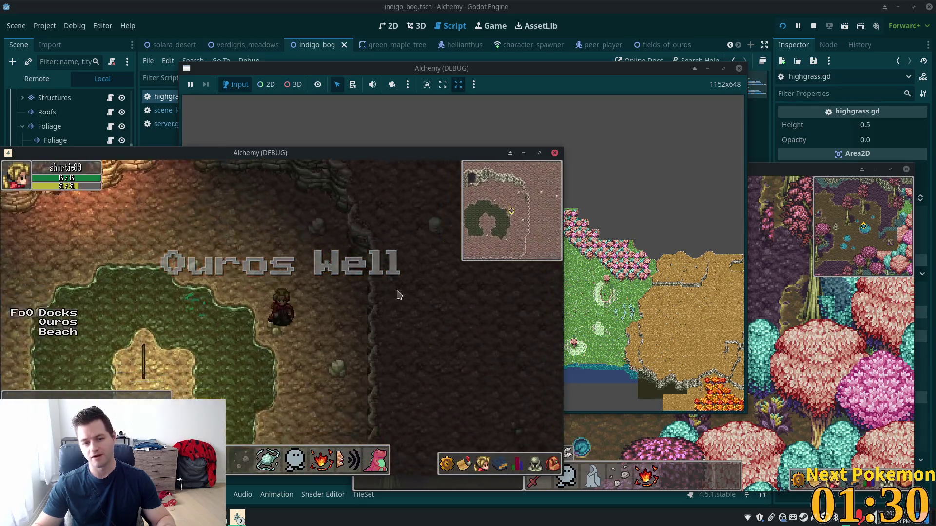
{"action": "key", "text": "s"}
{"action": "key", "text": "s"}
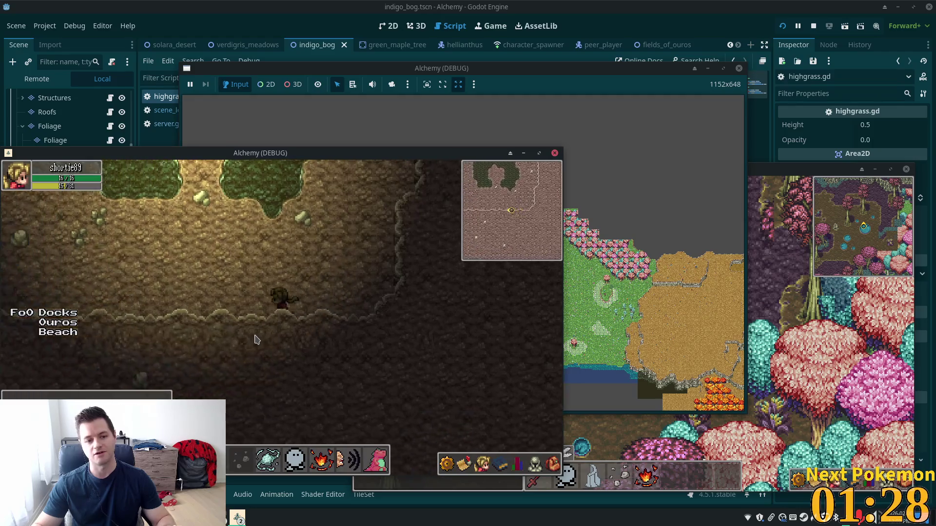
{"action": "key", "text": "a"}
{"action": "key", "text": "w"}
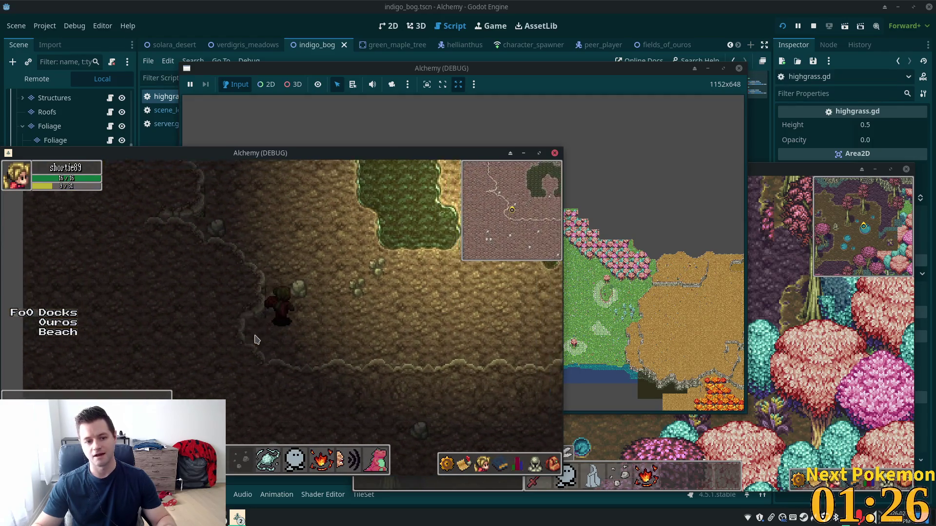
{"action": "key", "text": "w"}
{"action": "key", "text": "d"}
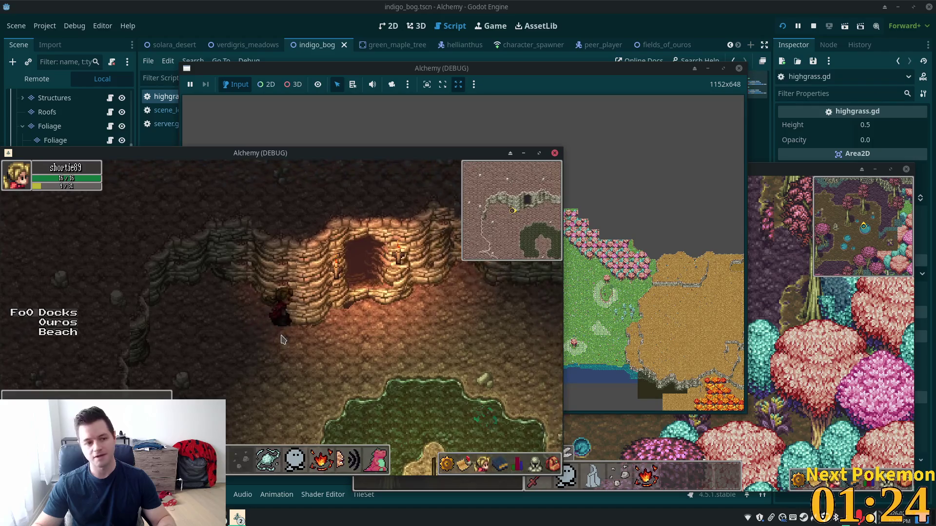
{"action": "key", "text": "w"}
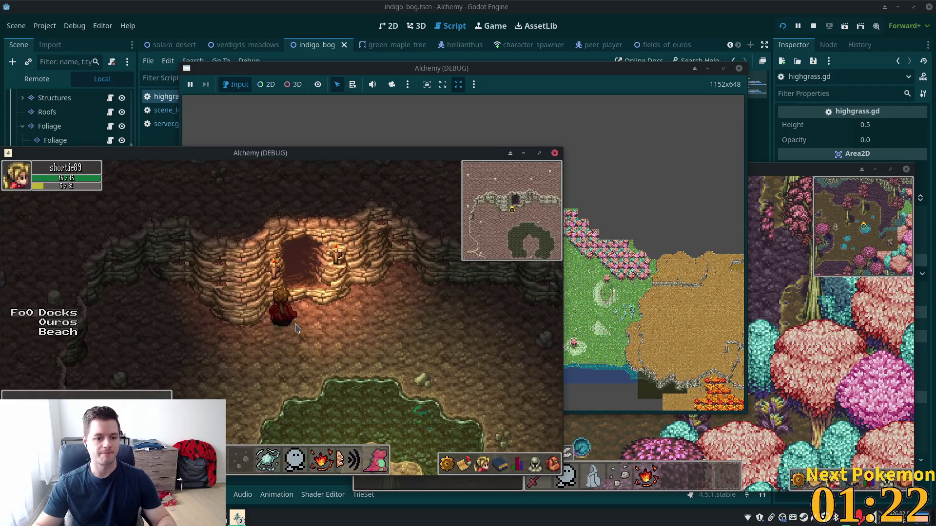
Step: Walk up-left into Ouros Caves, then down-right along the cave wall
{"action": "key", "text": "w"}
{"action": "key", "text": "a"}
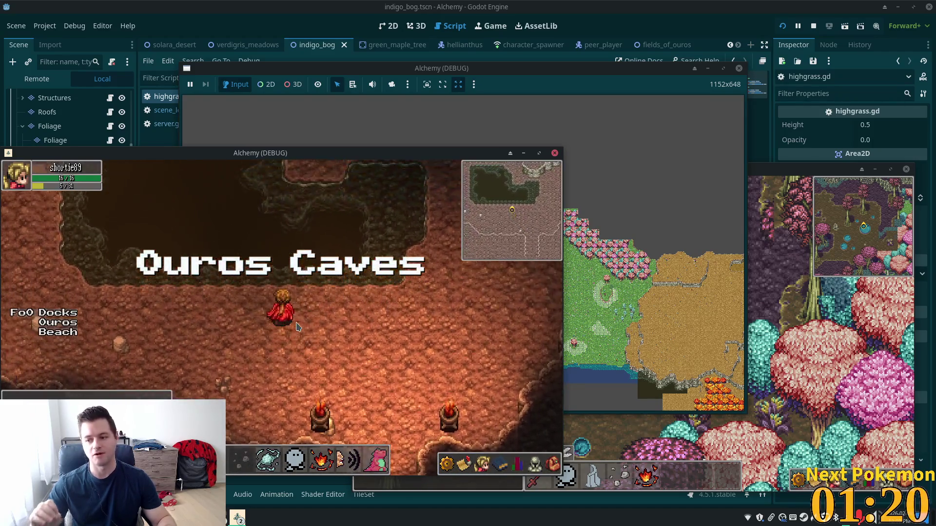
{"action": "key", "text": "d"}
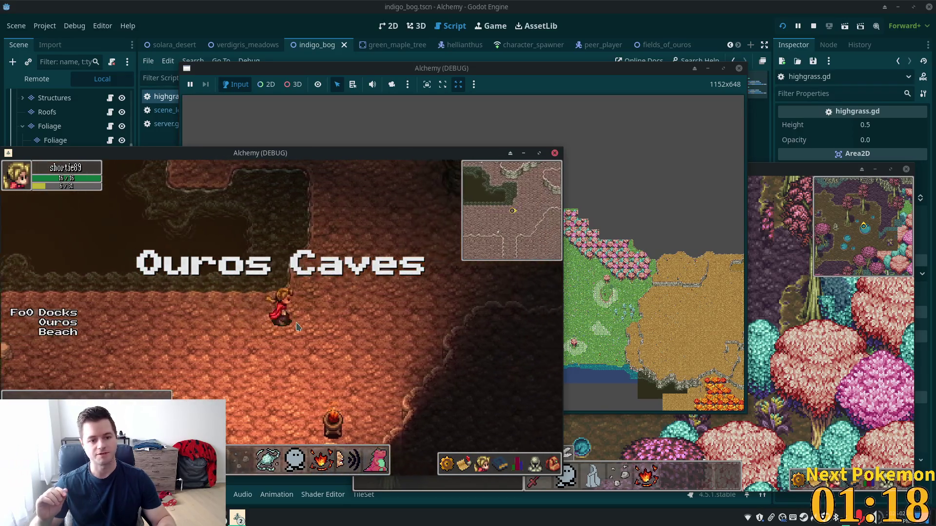
{"action": "key", "text": "d"}
{"action": "key", "text": "d"}
{"action": "key", "text": "s"}
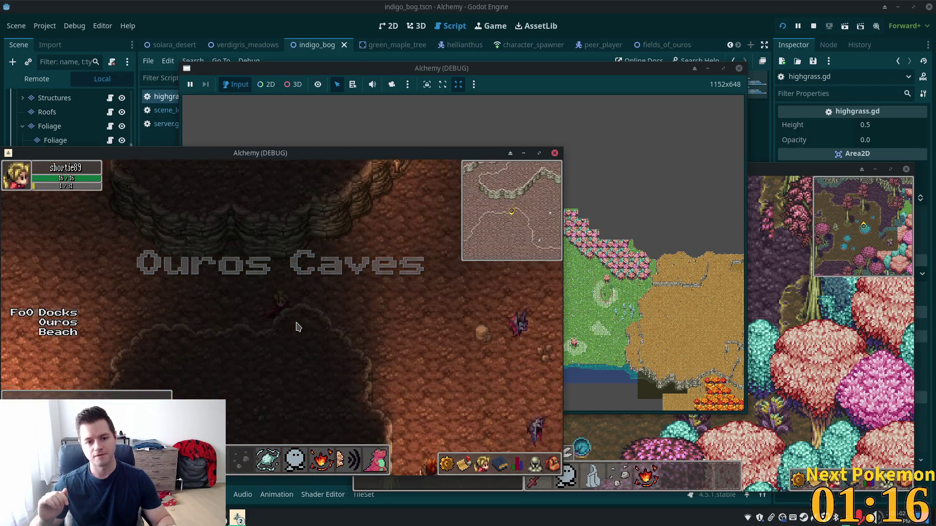
{"action": "key", "text": "d"}
{"action": "key", "text": "s"}
Step: Target the bat and cast fire at it, then walk down-left toward the two torches
{"action": "key", "text": "d"}
{"action": "key", "text": "s"}
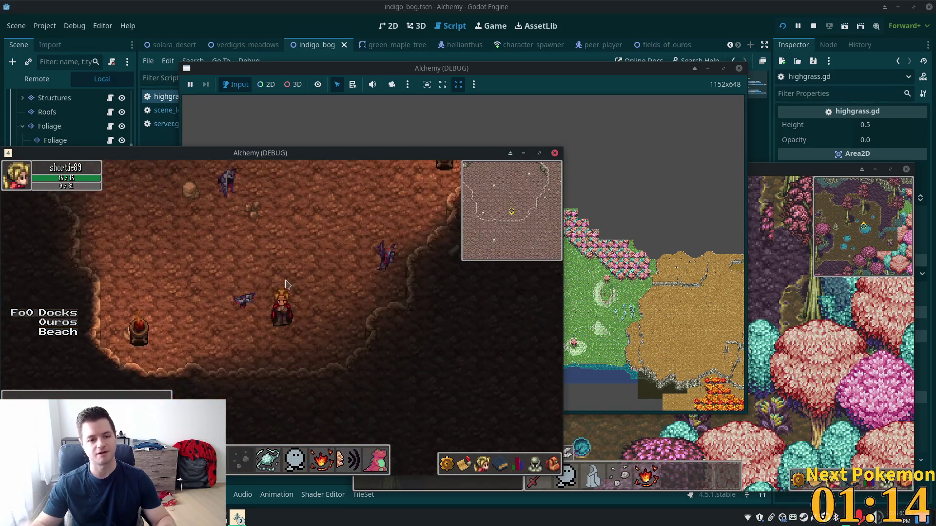
{"action": "left_click", "coordinate": [243, 292]}
{"action": "key", "text": "d"}
{"action": "key", "text": "s"}
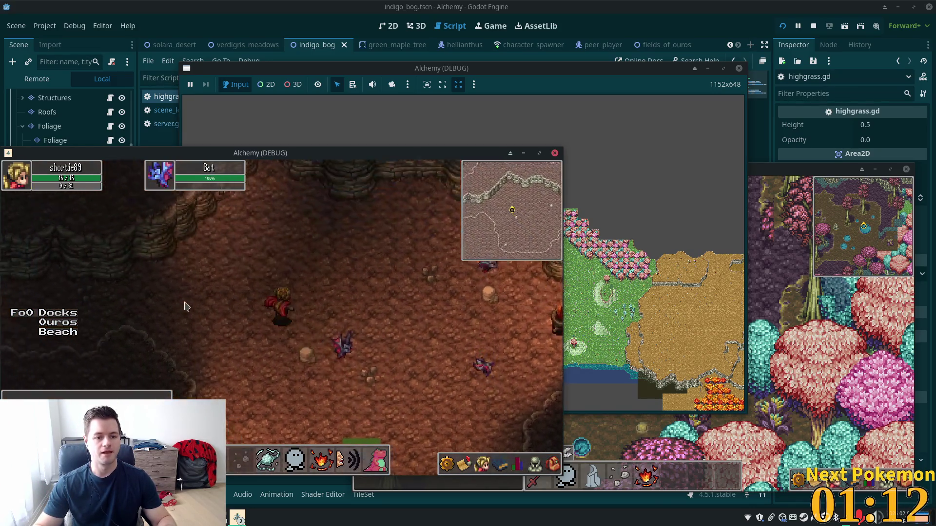
{"action": "key", "text": "a"}
{"action": "key", "text": "s"}
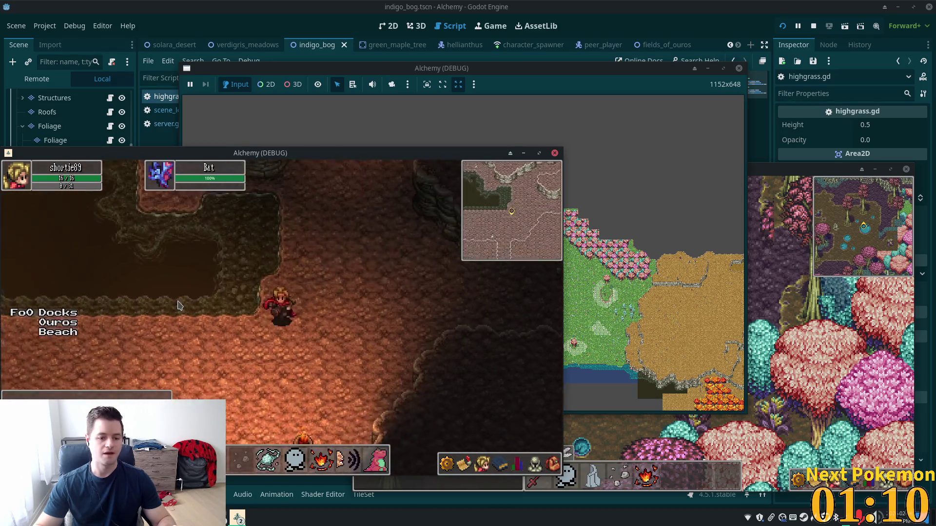
{"action": "key", "text": "a"}
{"action": "key", "text": "s"}
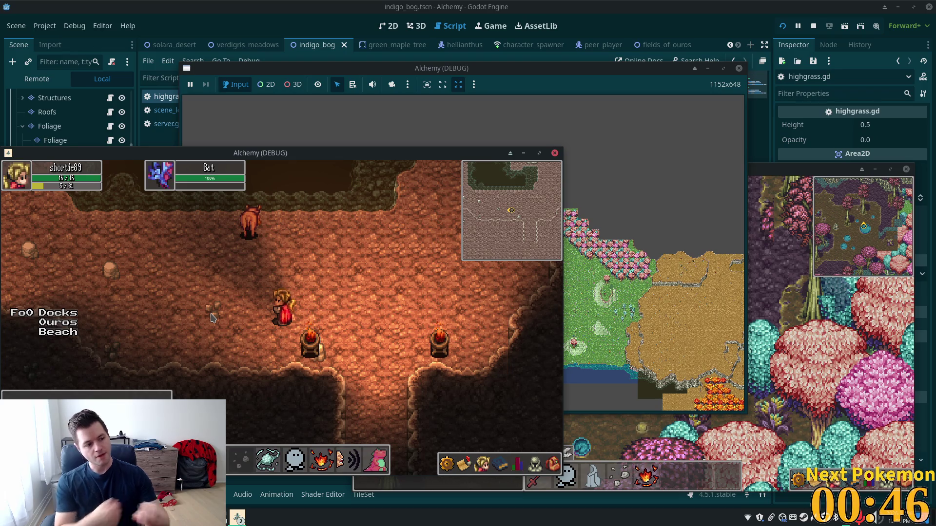
Step: Walk up and left through the Ouros Caves tunnels, past the pig
{"action": "key", "text": "Left"}
{"action": "key", "text": "Up"}
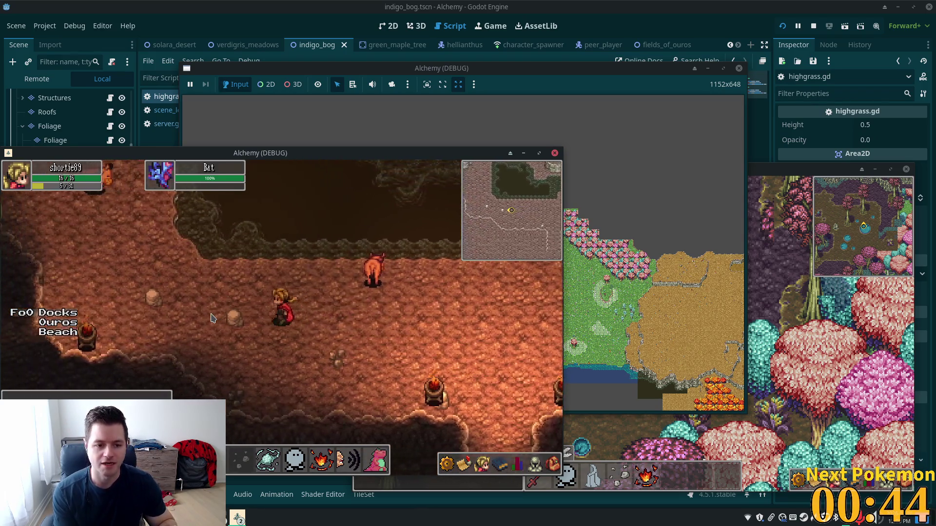
{"action": "key", "text": "Left"}
{"action": "key", "text": "Up"}
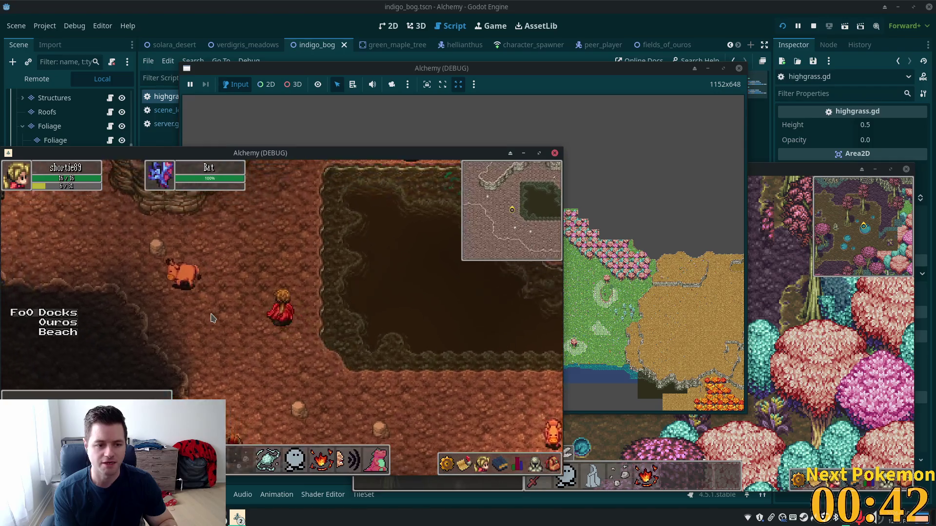
{"action": "key", "text": "Left"}
{"action": "key", "text": "Up"}
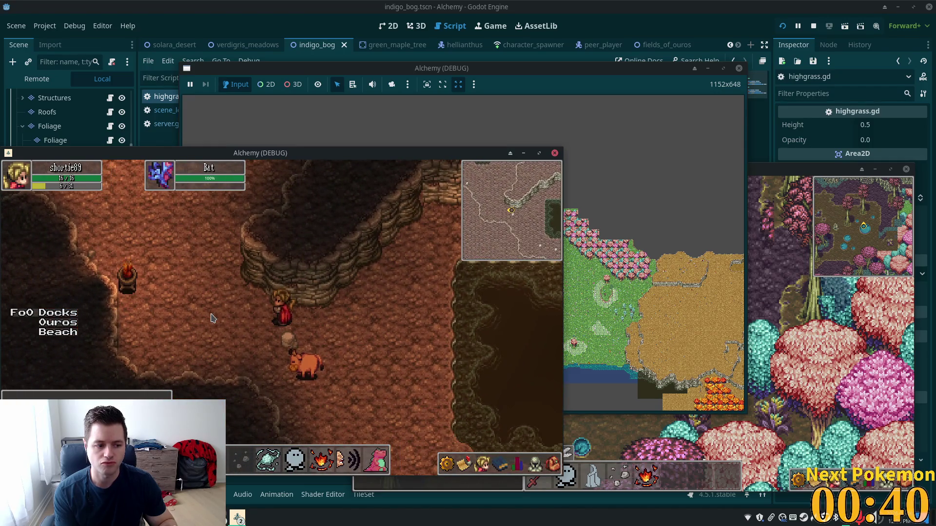
{"action": "key", "text": "Left"}
{"action": "key", "text": "Up"}
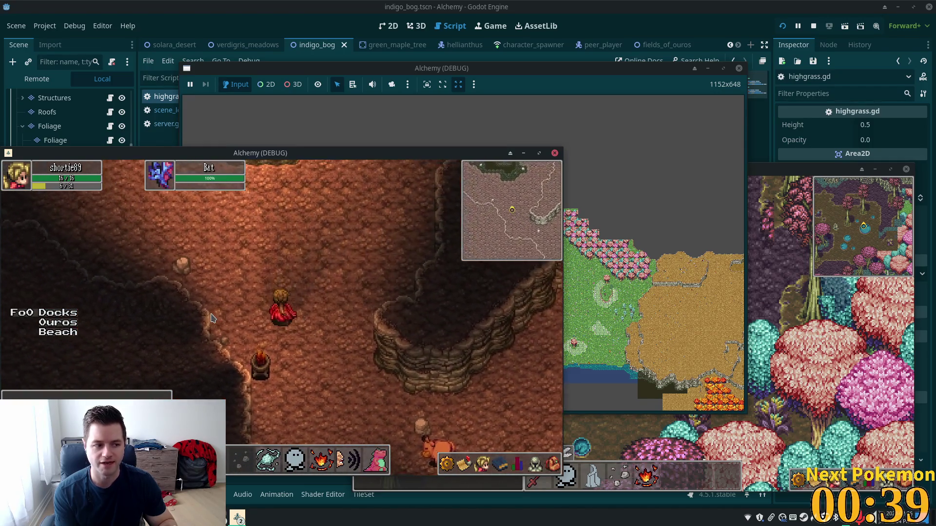
{"action": "key", "text": "Up"}
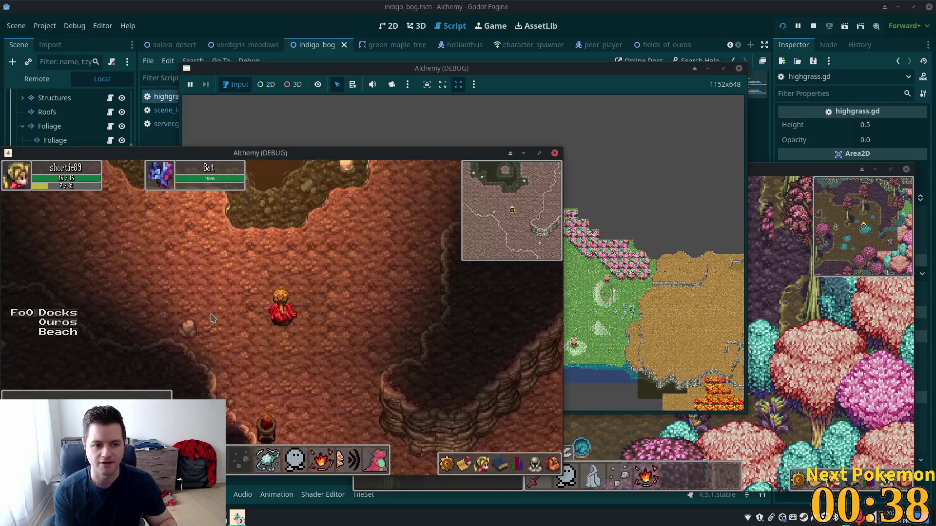
{"action": "key", "text": "Up"}
{"action": "key", "text": "Right"}
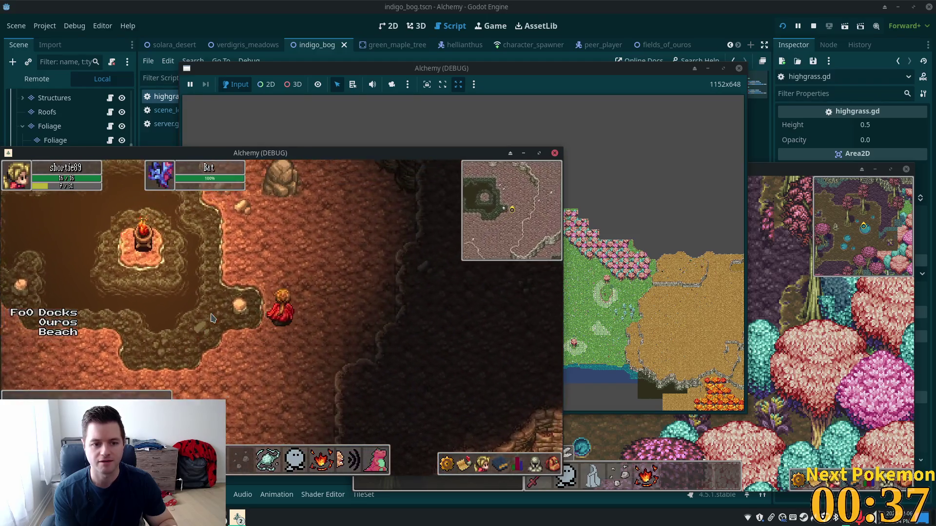
{"action": "key", "text": "Up"}
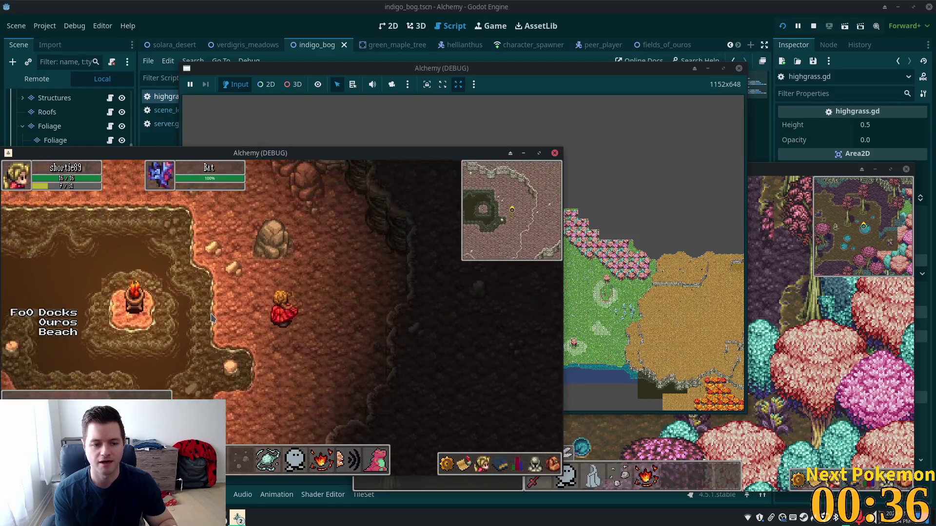
{"action": "key", "text": "Up"}
{"action": "key", "text": "Left"}
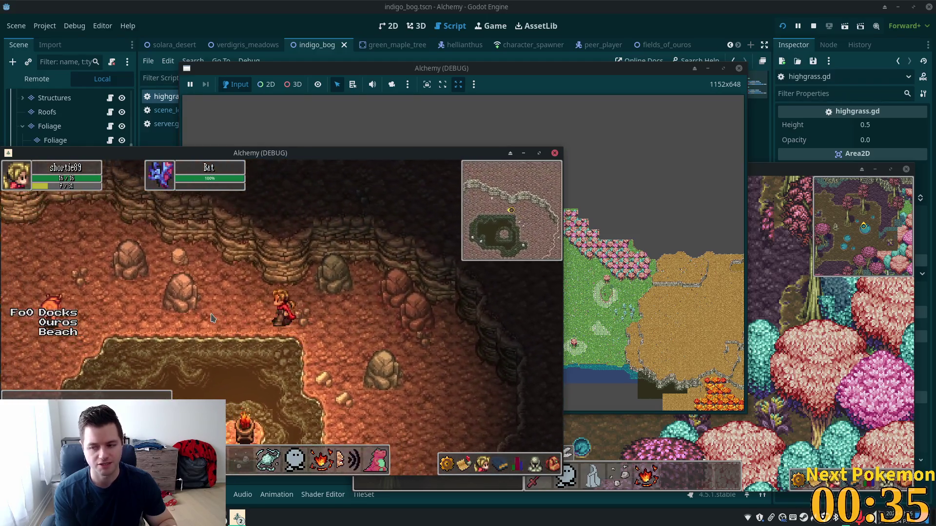
{"action": "key", "text": "Left"}
Step: Attack once facing left, then move around the upper cave area
{"action": "key", "text": "Down"}
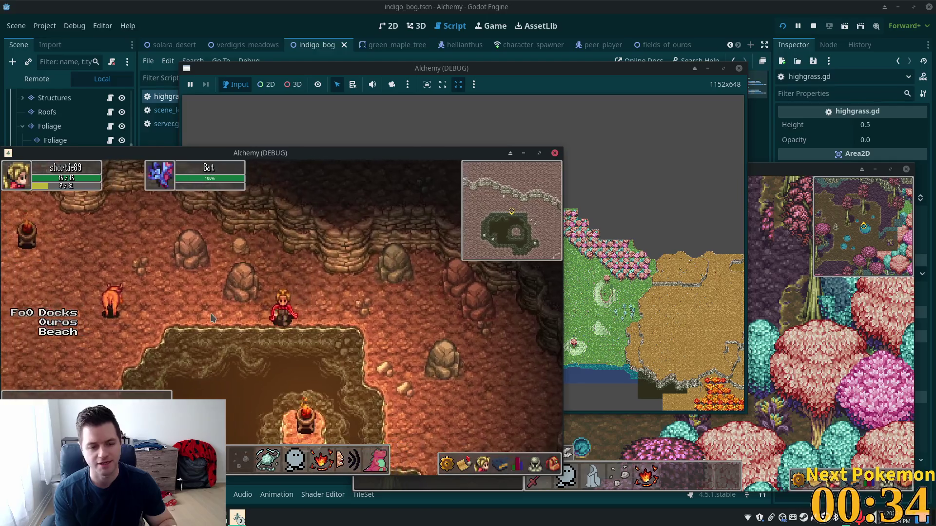
{"action": "left_click", "coordinate": [211, 318]}
{"action": "key", "text": "Up"}
{"action": "key", "text": "Right"}
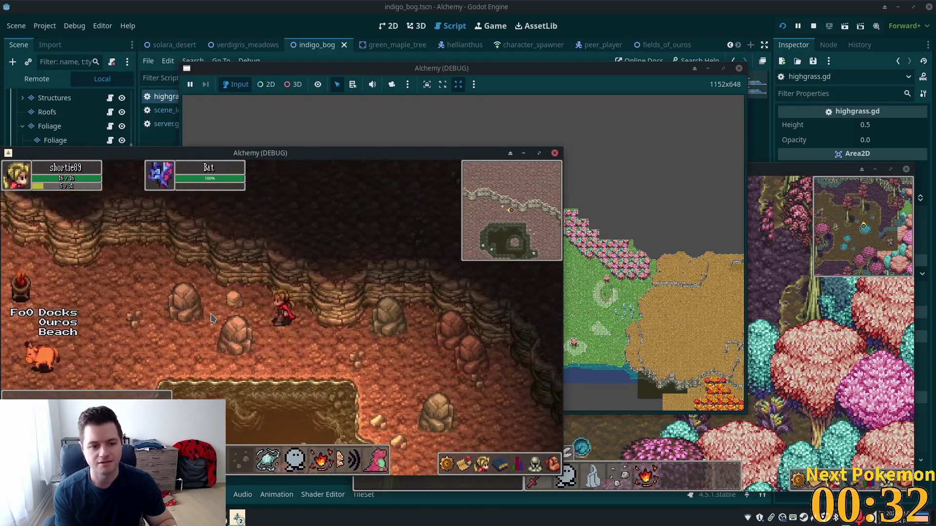
{"action": "key", "text": "Up"}
{"action": "key", "text": "Left"}
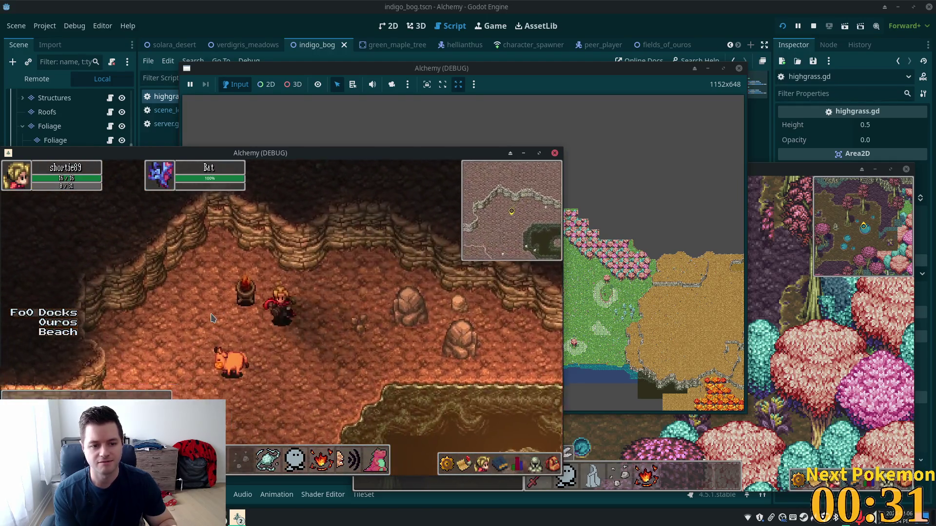
{"action": "key", "text": "Down"}
{"action": "key", "text": "Left"}
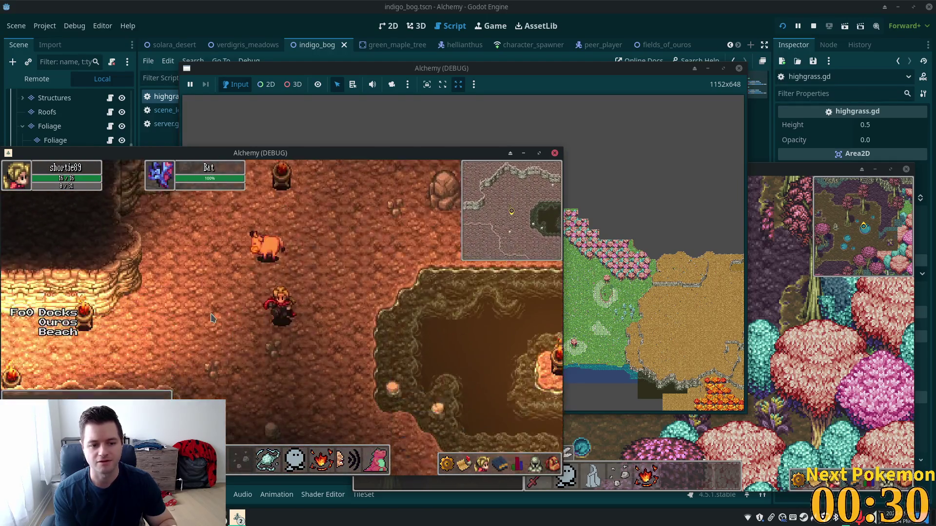
Step: Walk down and right toward the cave exit back to Ouros Well
{"action": "key", "text": "Down"}
{"action": "key", "text": "Right"}
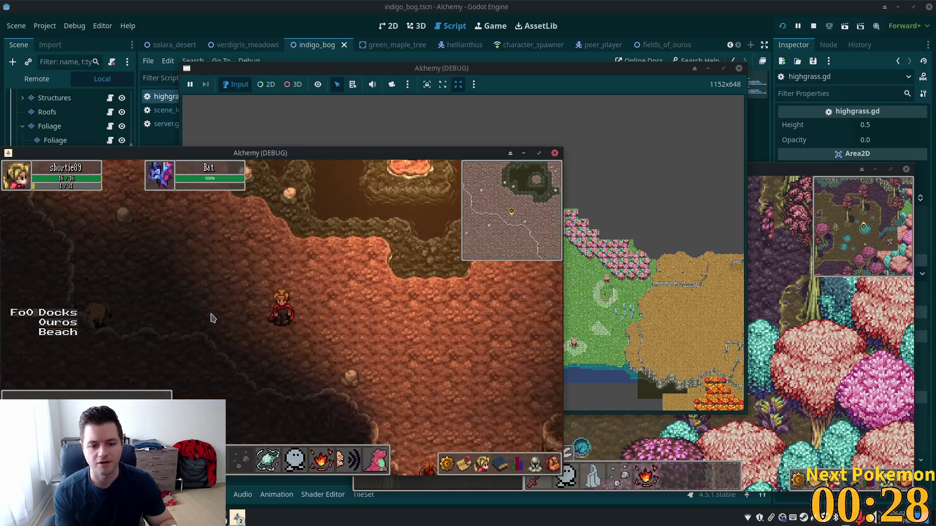
{"action": "key", "text": "Down"}
{"action": "key", "text": "Right"}
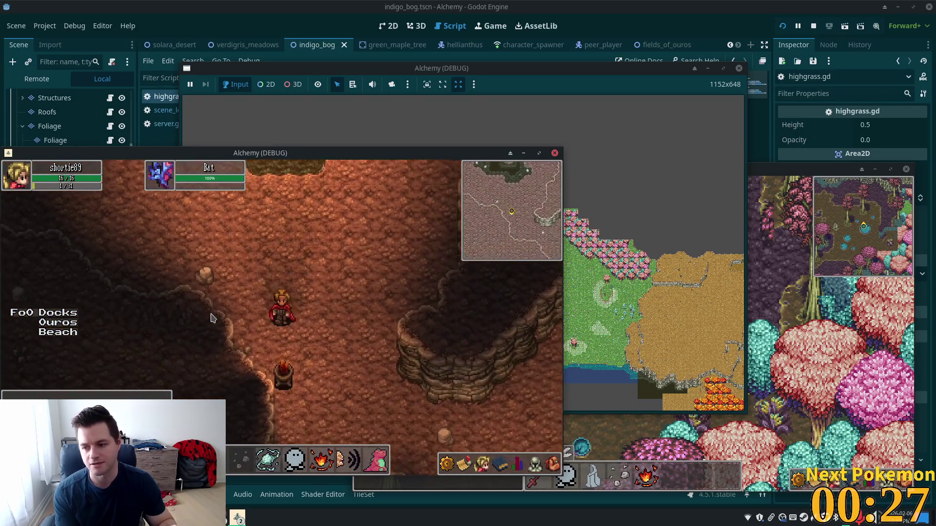
{"action": "key", "text": "Down"}
{"action": "key", "text": "Right"}
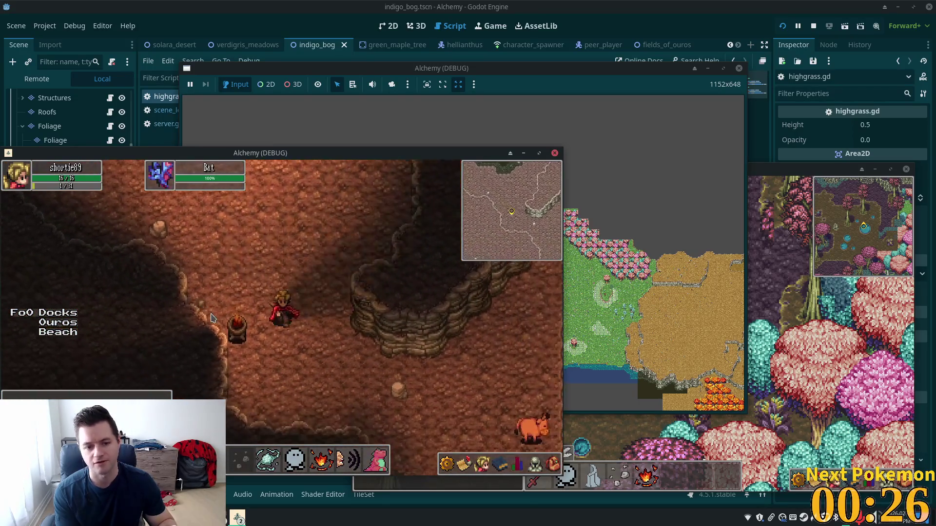
{"action": "key", "text": "Right"}
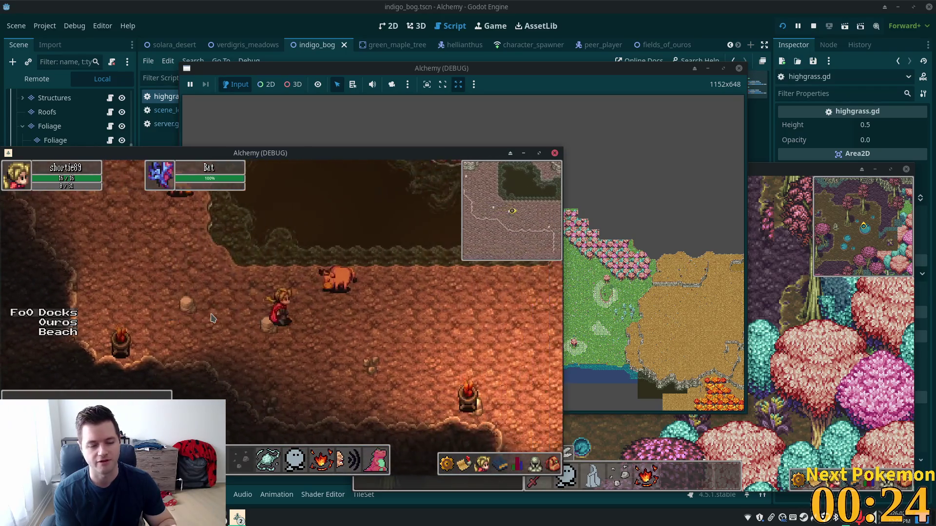
{"action": "key", "text": "Right"}
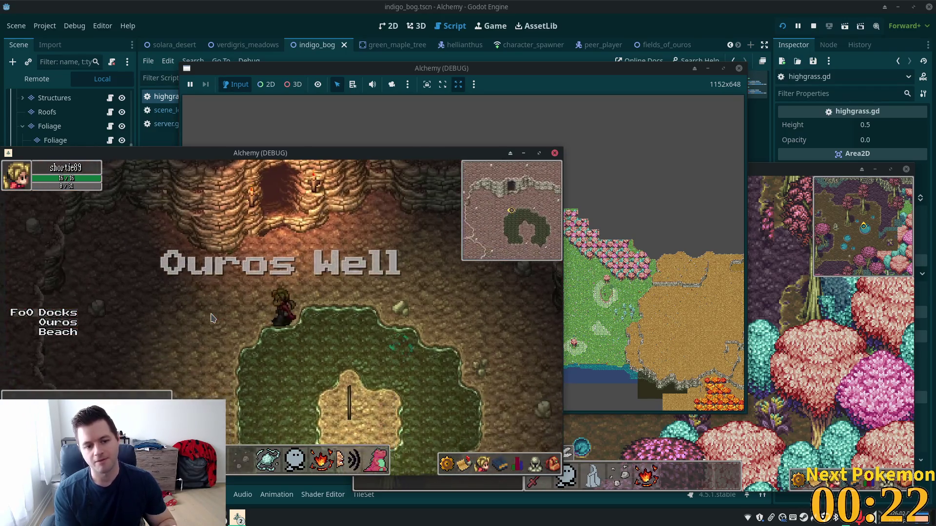
Step: Walk back to Ouros Well, up into the grass patch, then south out of it
{"action": "key", "text": "Down"}
{"action": "key", "text": "Right"}
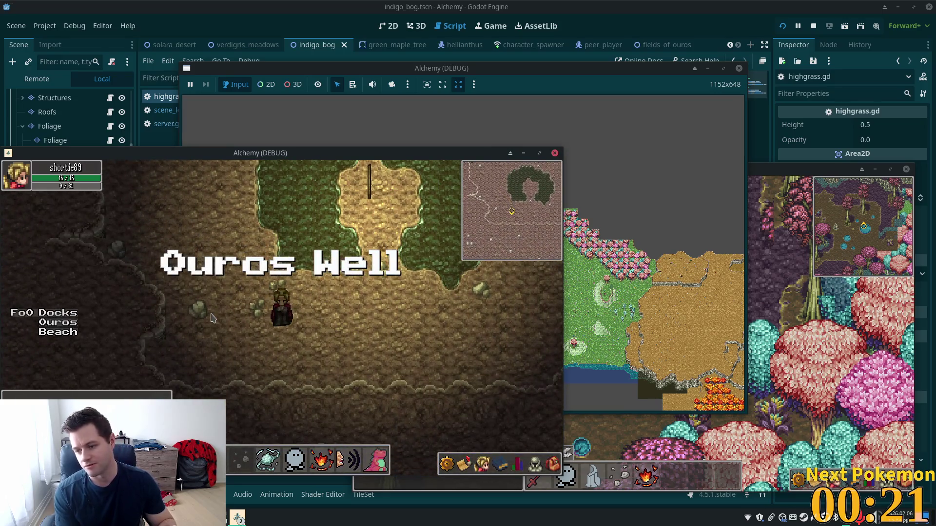
{"action": "key", "text": "Right"}
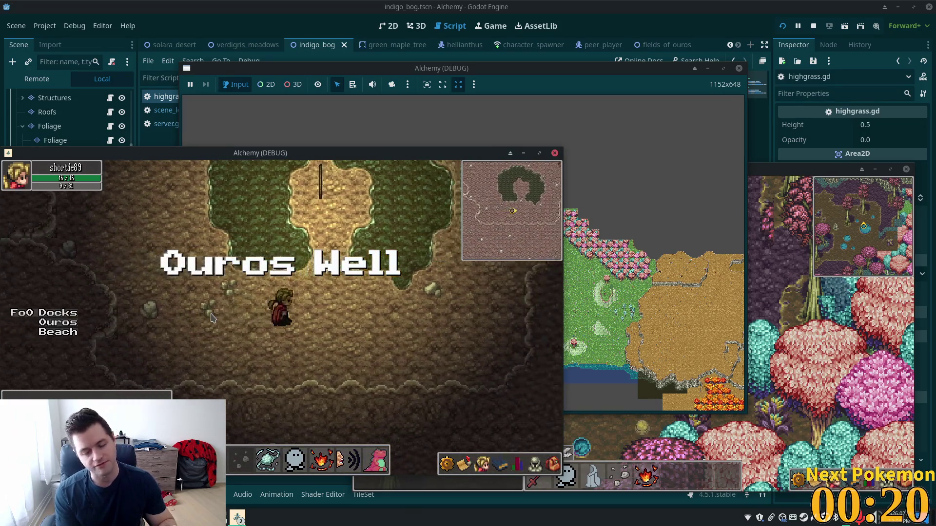
{"action": "key", "text": "Up"}
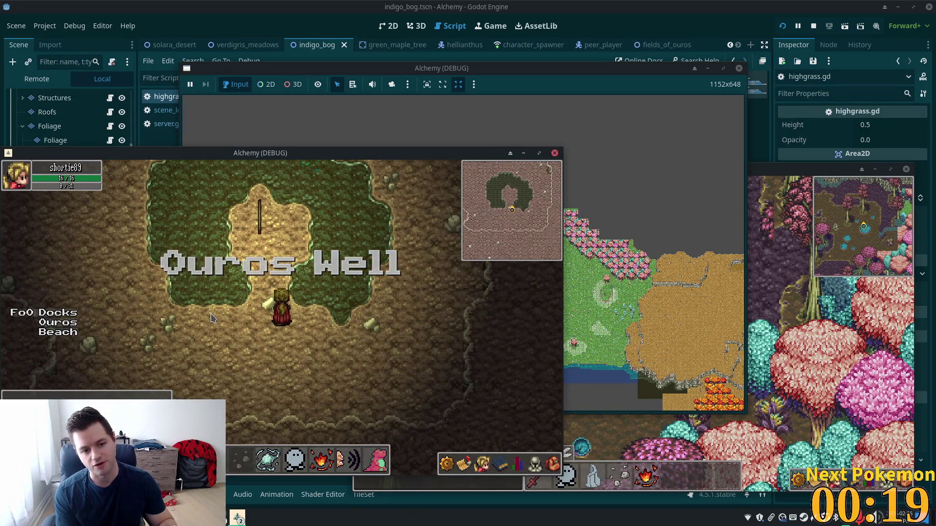
{"action": "key", "text": "Up"}
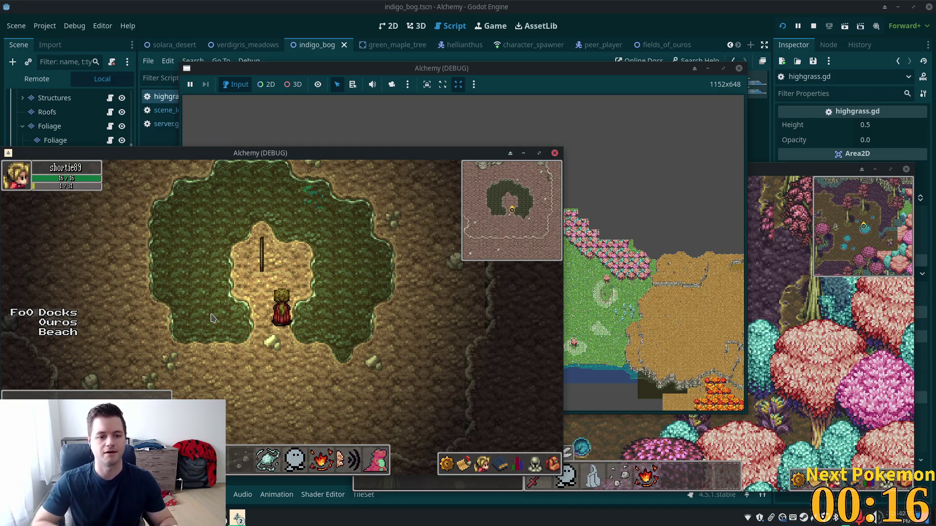
{"action": "key", "text": "Up"}
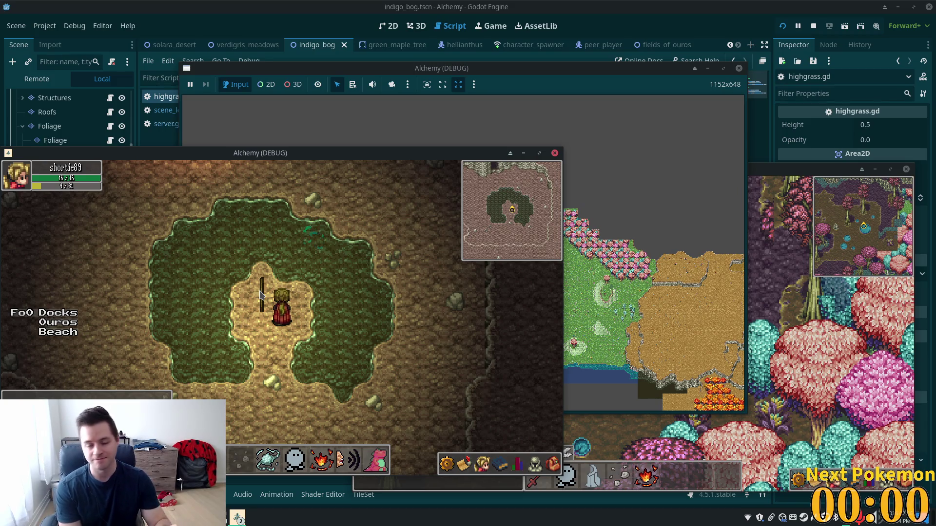
{"action": "key", "text": "Down"}
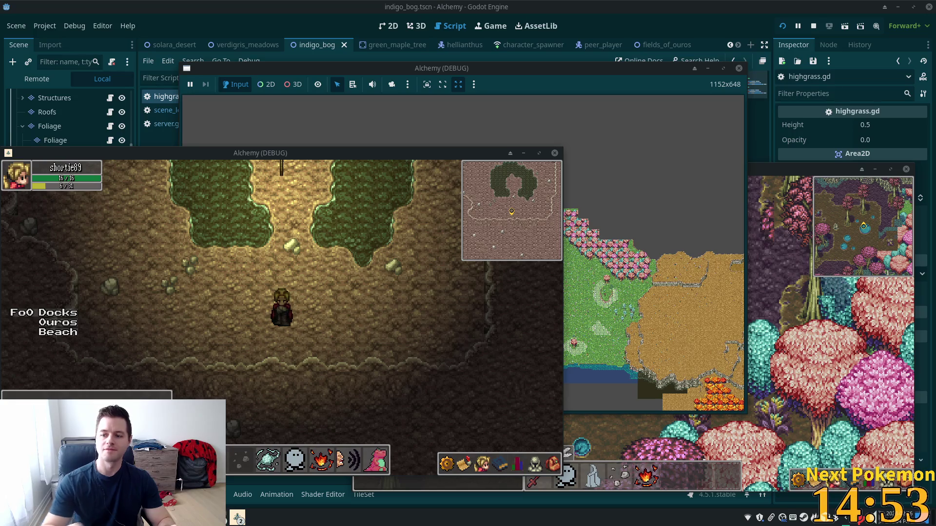
Step: Walk north and west back to the grass patch edge
{"action": "key", "text": "w"}
{"action": "key", "text": "a"}
{"action": "key", "text": "w"}
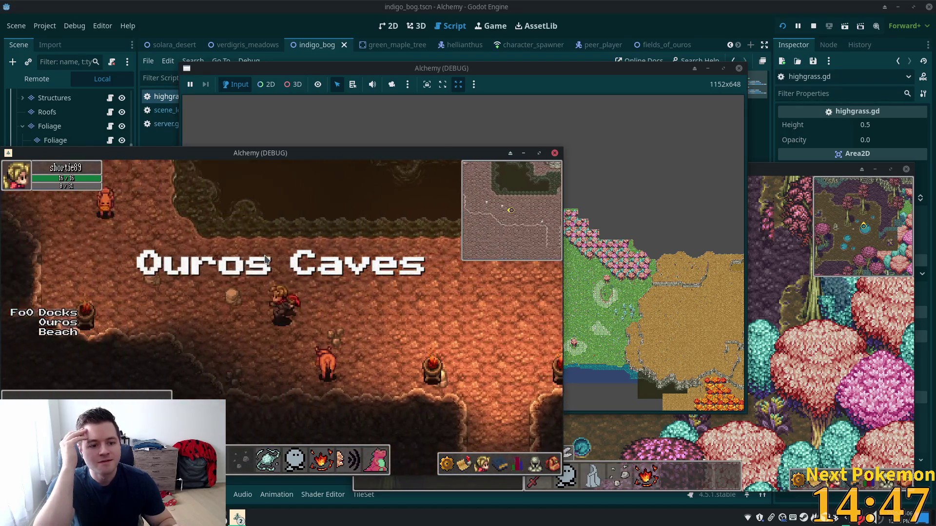
Step: Walk up and left through Ouros Caves to the cave exit
{"action": "key", "text": "w"}
{"action": "key", "text": "a"}
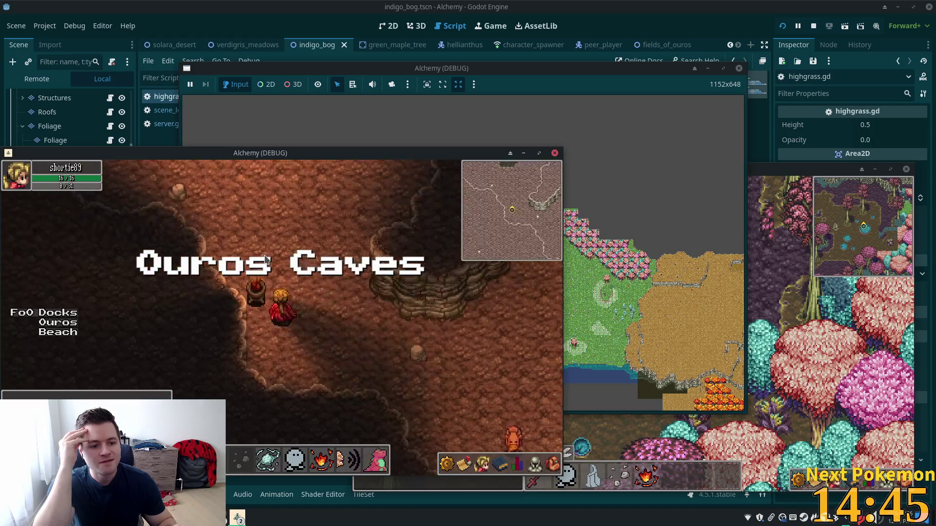
{"action": "key", "text": "w"}
{"action": "key", "text": "a"}
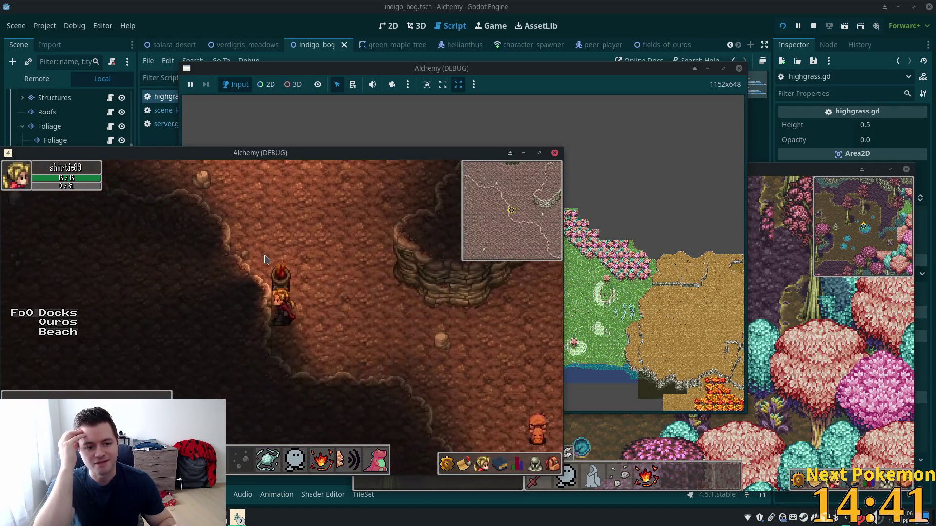
{"action": "key", "text": "Right"}
{"action": "key", "text": "Right"}
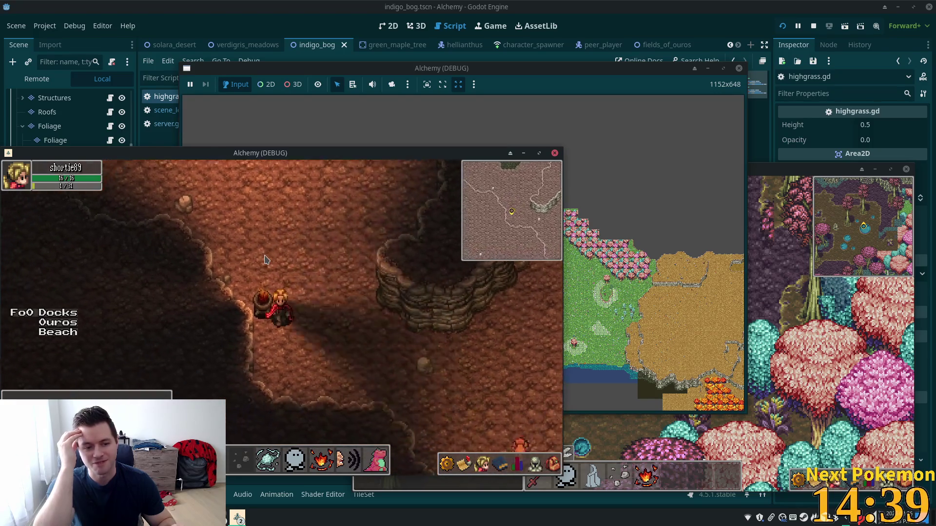
{"action": "key", "text": "Down"}
{"action": "key", "text": "Left"}
{"action": "key", "text": "Up"}
{"action": "key", "text": "Left"}
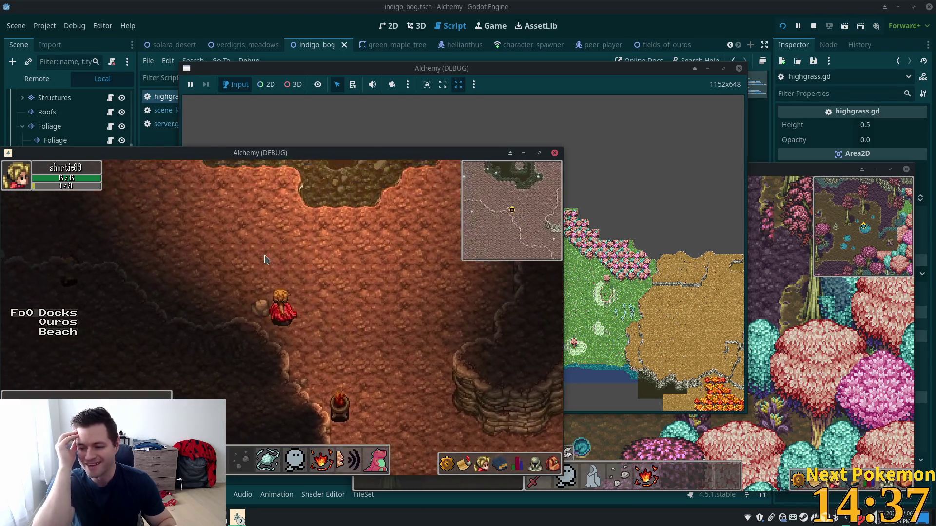
{"action": "key", "text": "Up"}
{"action": "key", "text": "Left"}
{"action": "key", "text": "Up"}
{"action": "key", "text": "Left"}
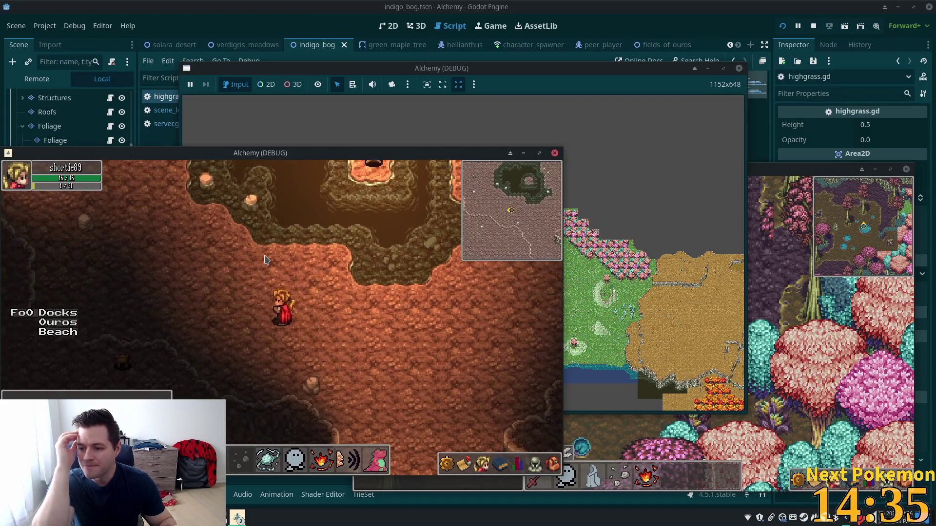
{"action": "key", "text": "Left"}
{"action": "key", "text": "Up"}
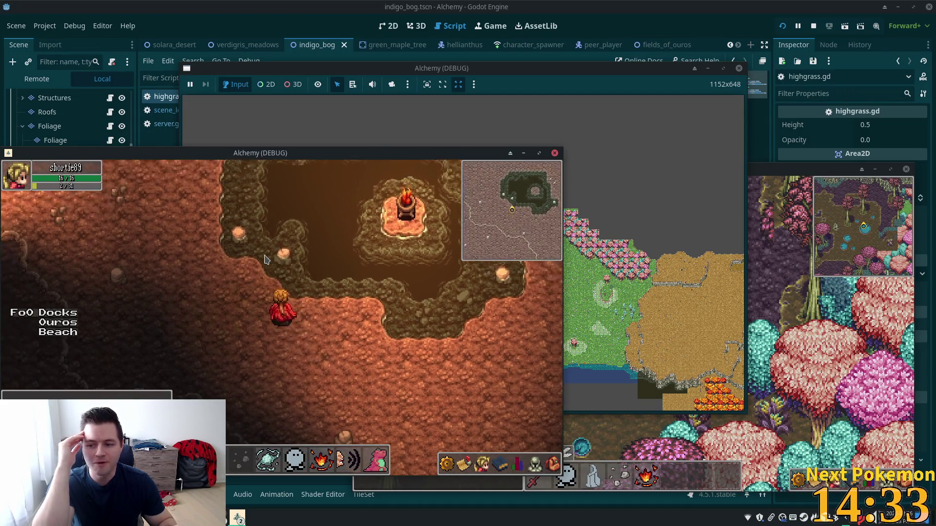
{"action": "key", "text": "Up"}
{"action": "key", "text": "Left"}
{"action": "key", "text": "Up"}
{"action": "key", "text": "Left"}
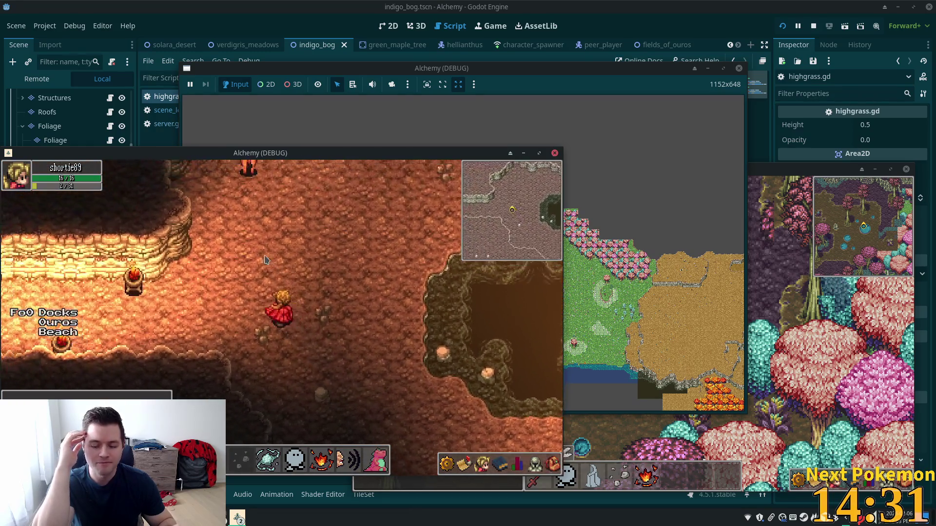
{"action": "key", "text": "Left"}
{"action": "key", "text": "Left"}
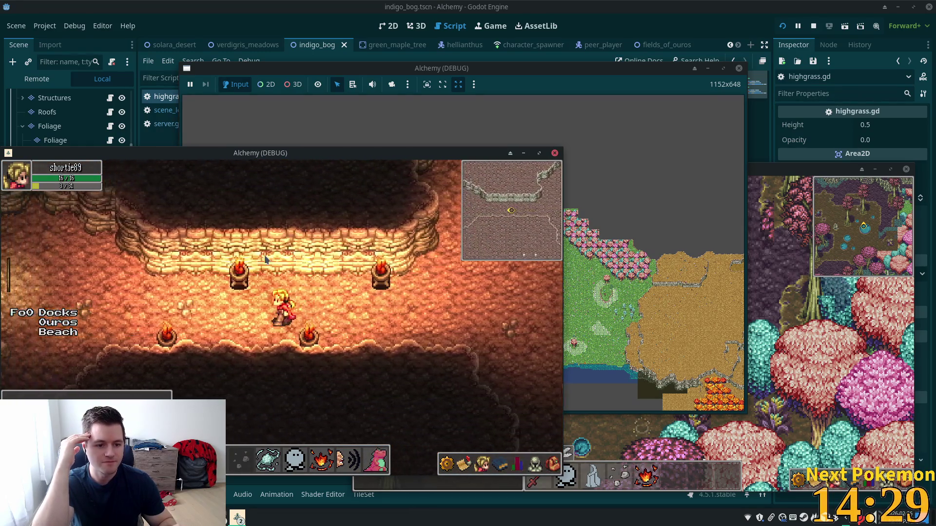
{"action": "key", "text": "Left"}
{"action": "key", "text": "Left"}
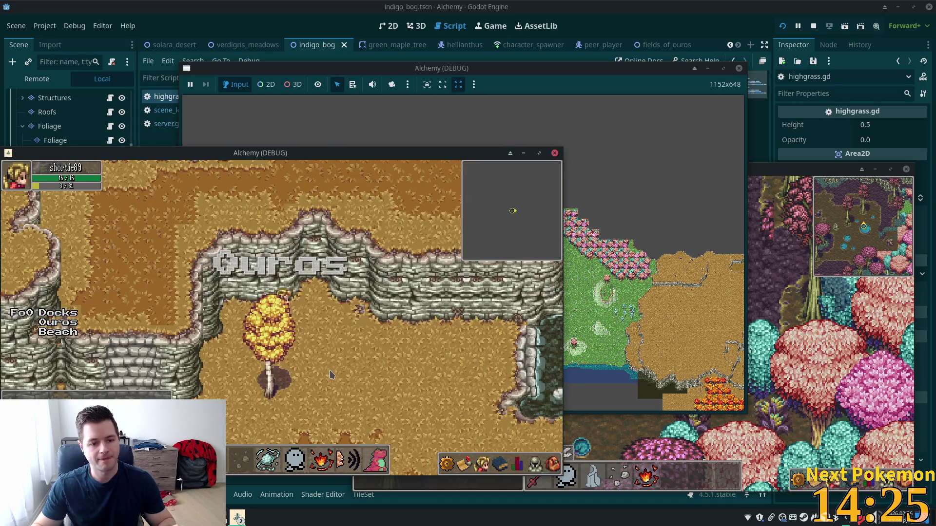
Step: Walk left through Ouros and across Ouros Highlands to the cliff edge
{"action": "key", "text": "Left"}
{"action": "key", "text": "Down"}
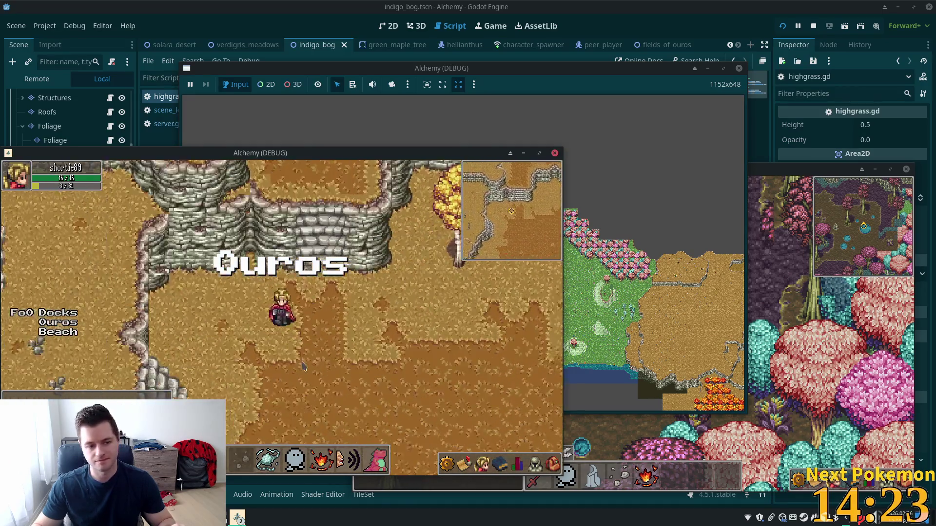
{"action": "key", "text": "Left"}
{"action": "key", "text": "Down"}
{"action": "key", "text": "Left"}
{"action": "key", "text": "Up"}
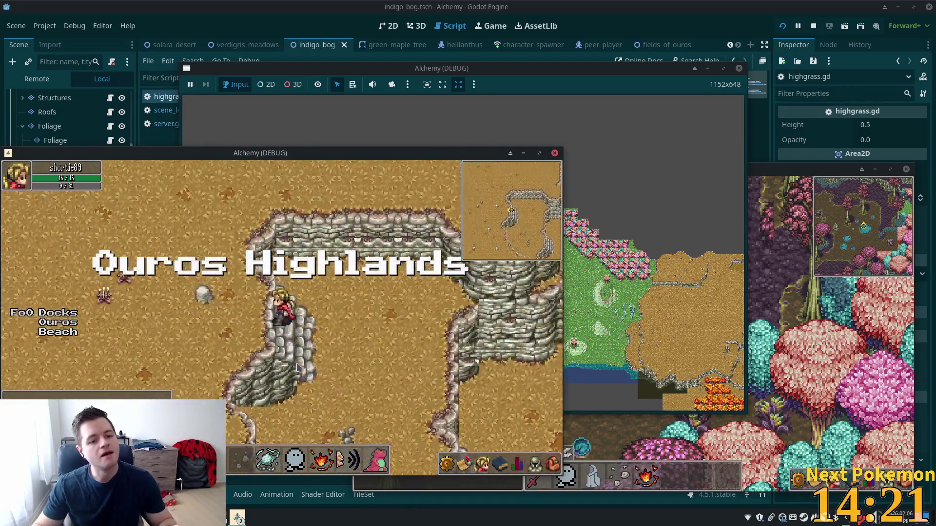
{"action": "key", "text": "Left"}
{"action": "key", "text": "Left"}
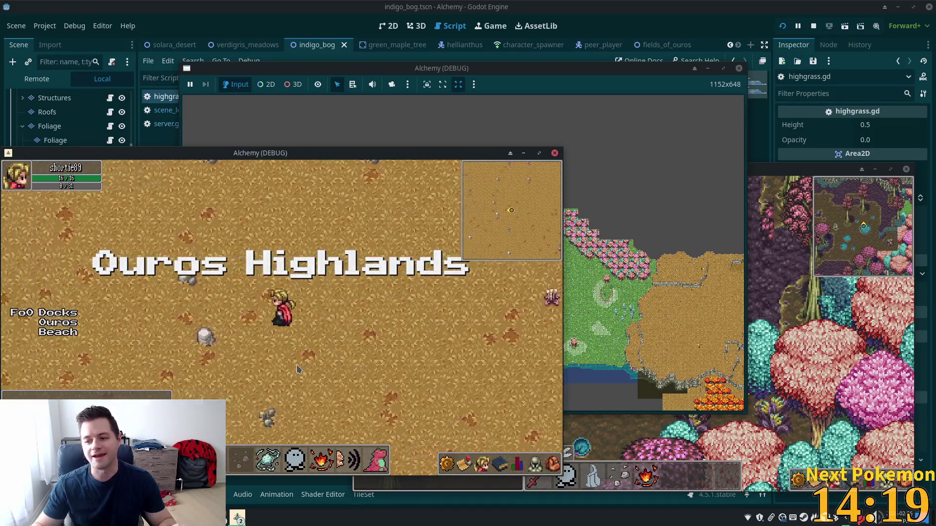
{"action": "key", "text": "Left"}
{"action": "key", "text": "Down"}
{"action": "key", "text": "Left"}
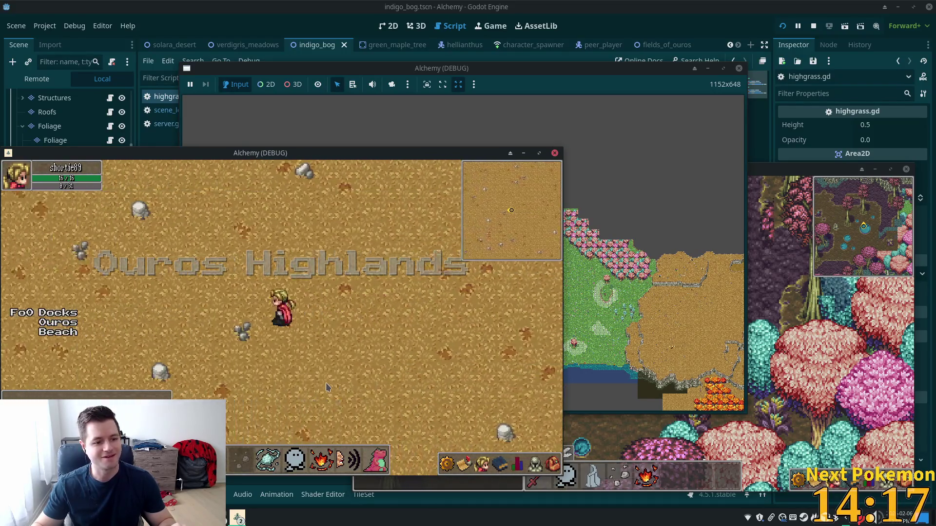
{"action": "key", "text": "Left"}
{"action": "key", "text": "Left"}
{"action": "key", "text": "Down"}
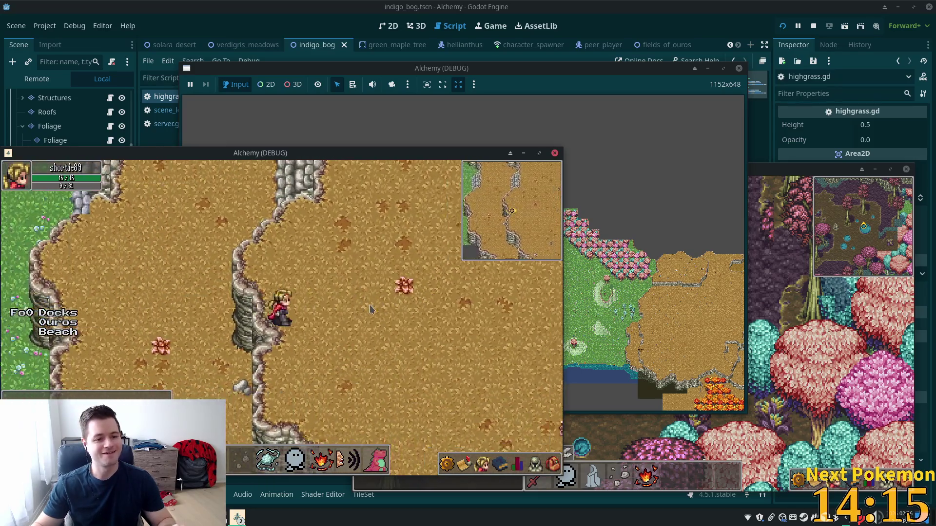
{"action": "key", "text": "Right"}
{"action": "key", "text": "Up"}
{"action": "key", "text": "Left"}
{"action": "key", "text": "Left"}
{"action": "key", "text": "Up"}
Step: Cross Verdigris Meadows up-left through the tall grass onto the Indigo Bog forest path
{"action": "key", "text": "Left"}
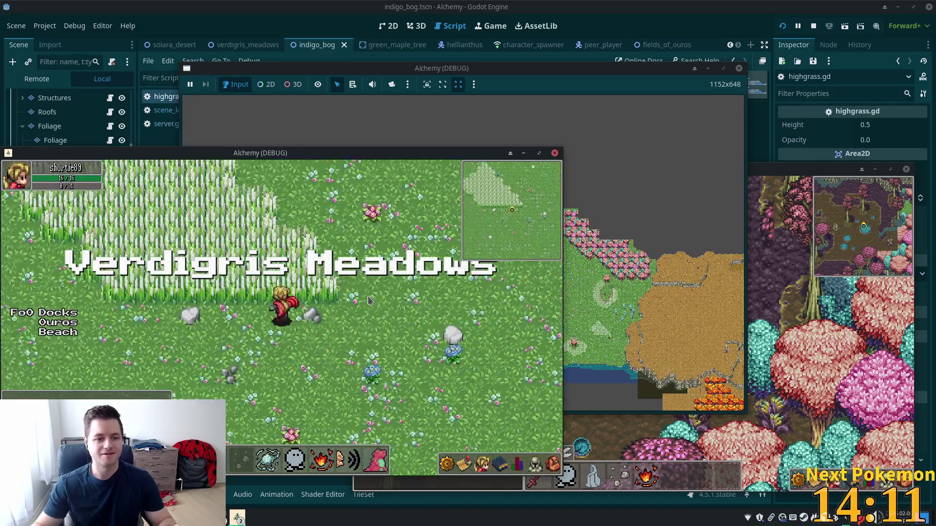
{"action": "key", "text": "Left"}
{"action": "key", "text": "Up"}
{"action": "key", "text": "Left"}
{"action": "key", "text": "Up"}
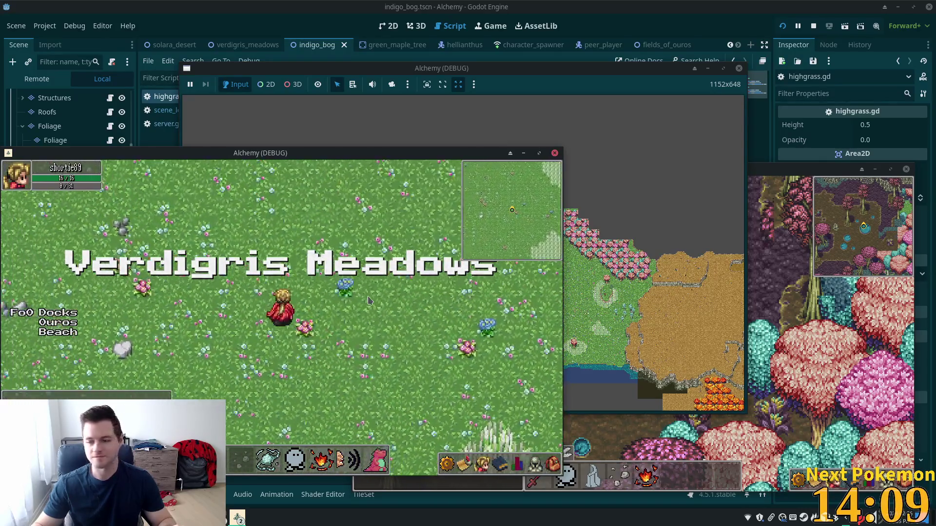
{"action": "key", "text": "Left"}
{"action": "key", "text": "Up"}
{"action": "key", "text": "Left"}
{"action": "key", "text": "Up"}
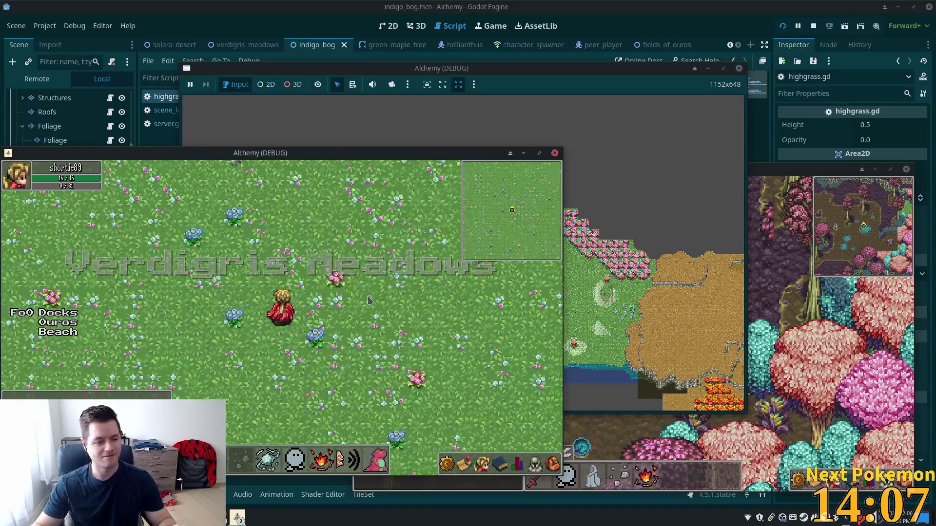
{"action": "key", "text": "Right"}
{"action": "key", "text": "Left"}
{"action": "key", "text": "Up"}
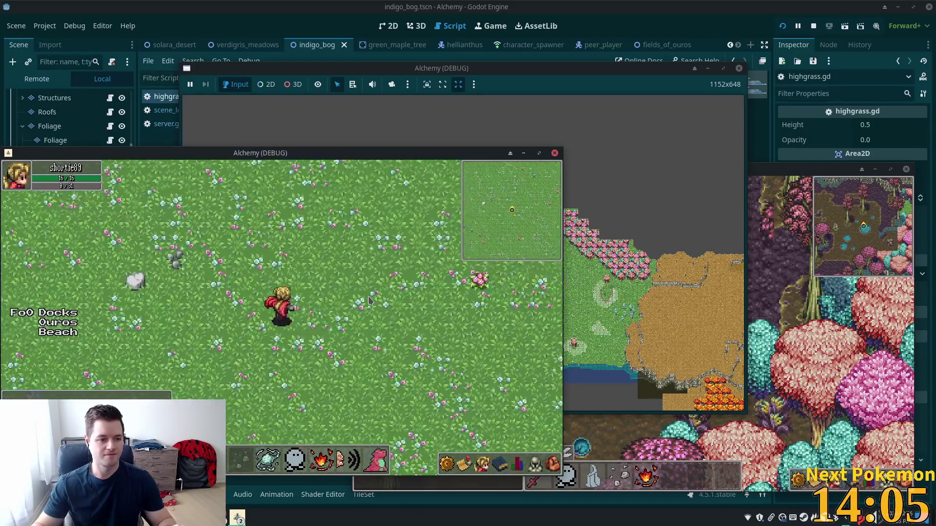
{"action": "key", "text": "Left"}
{"action": "key", "text": "Up"}
{"action": "key", "text": "Left"}
{"action": "key", "text": "Up"}
{"action": "key", "text": "Left"}
{"action": "key", "text": "Up"}
{"action": "key", "text": "Left"}
{"action": "key", "text": "Up"}
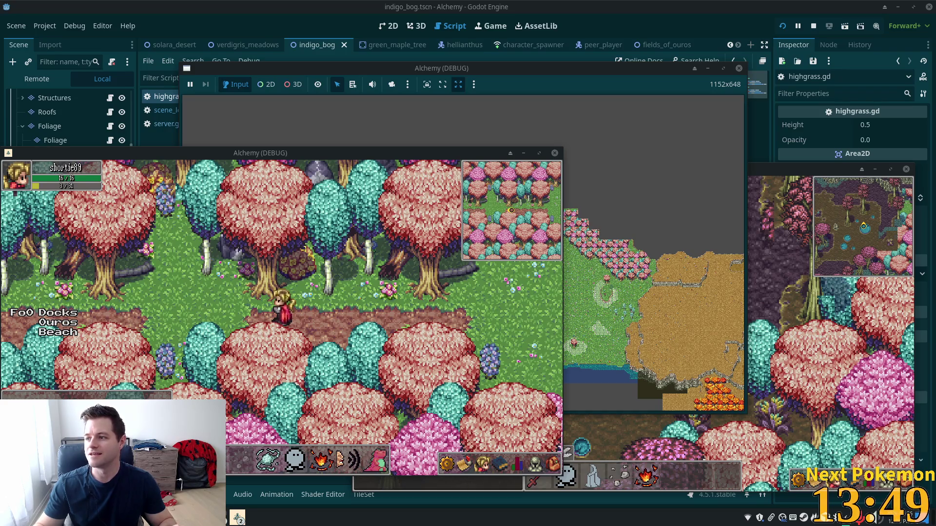
Step: Walk along the bog path, down-left to the lily pads, then back and forth through the bog
{"action": "key", "text": "Down"}
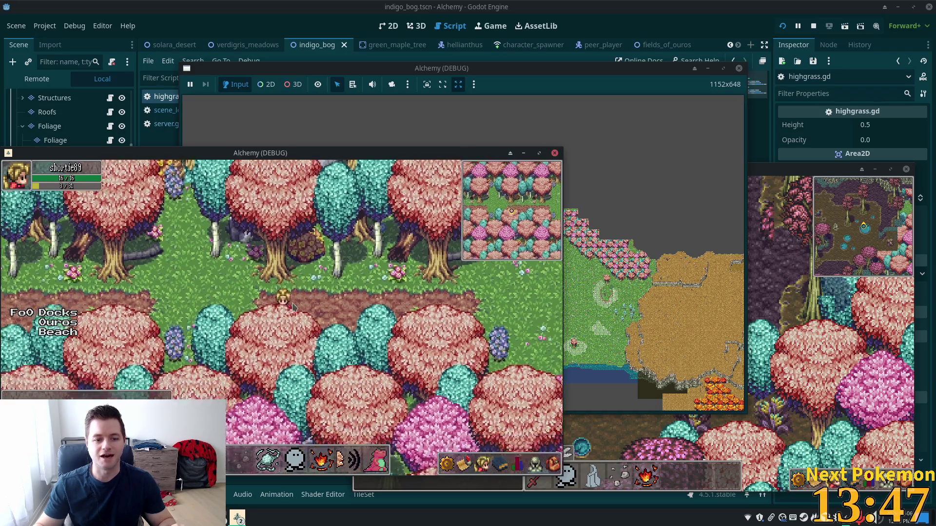
{"action": "key", "text": "Left"}
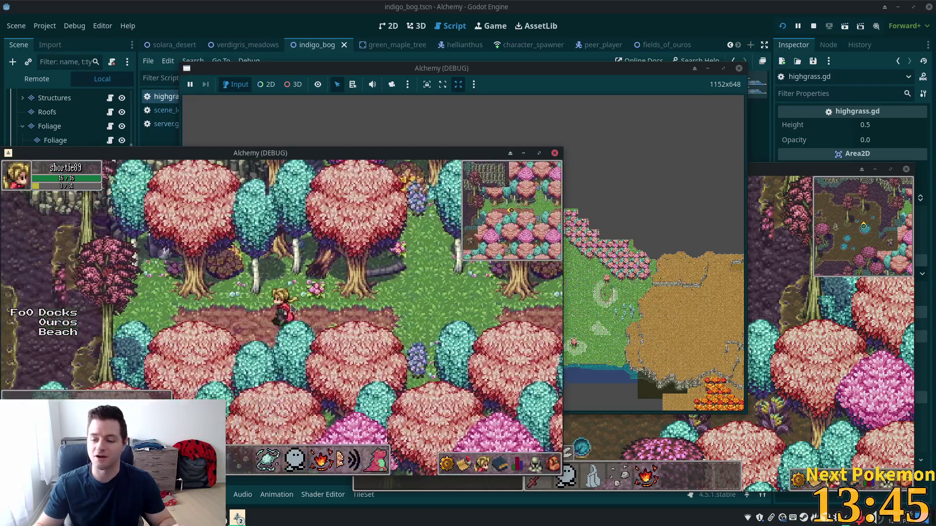
{"action": "key", "text": "Left"}
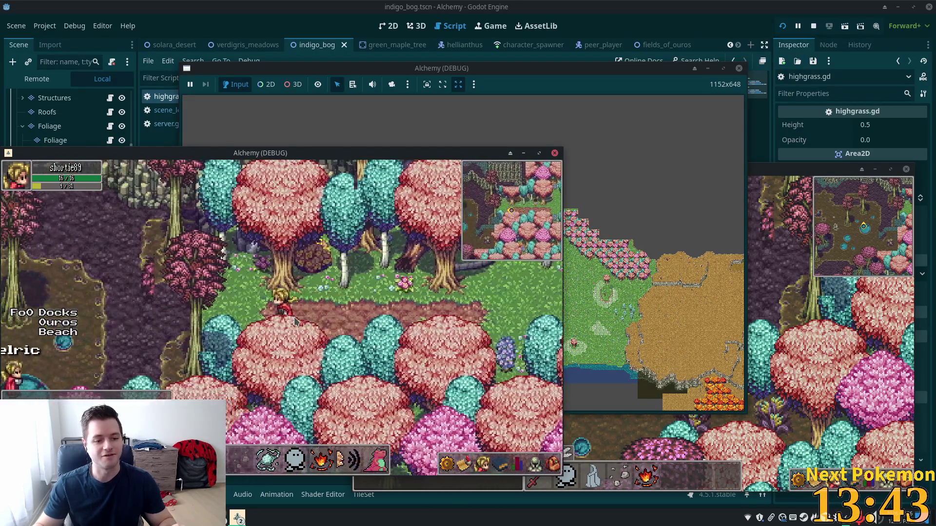
{"action": "key", "text": "Left"}
{"action": "key", "text": "Down"}
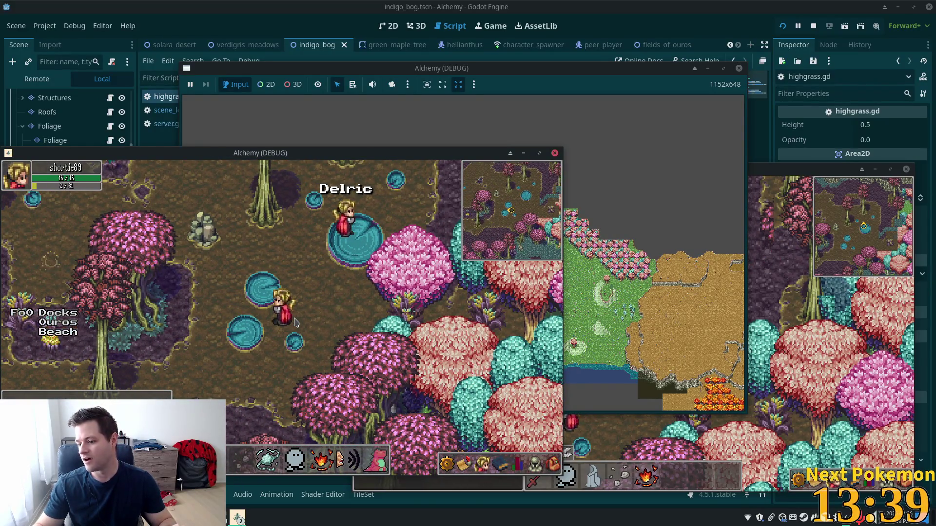
{"action": "key", "text": "Up"}
{"action": "key", "text": "Left"}
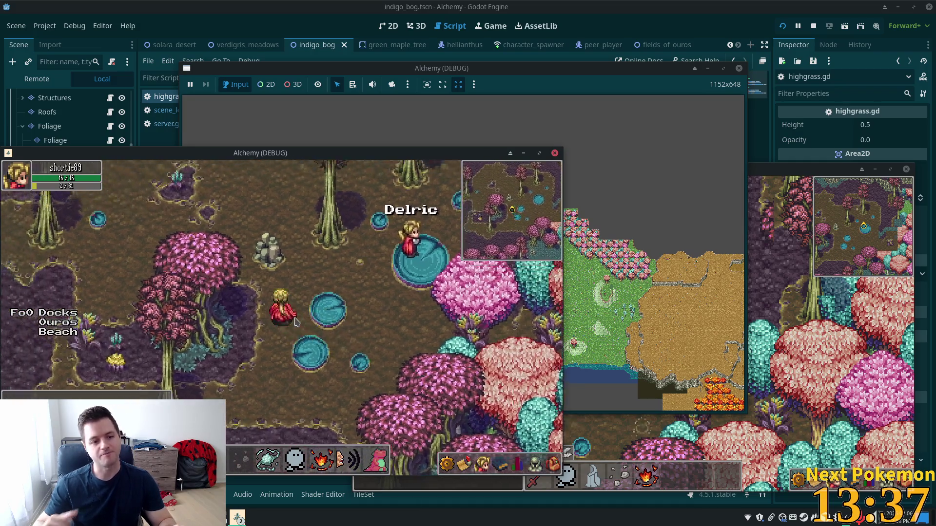
{"action": "key", "text": "Right"}
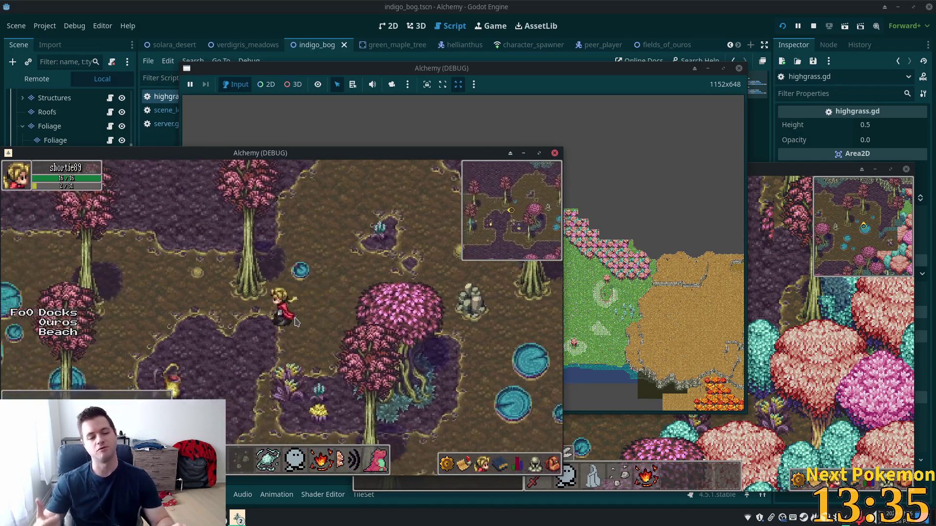
{"action": "key", "text": "Left"}
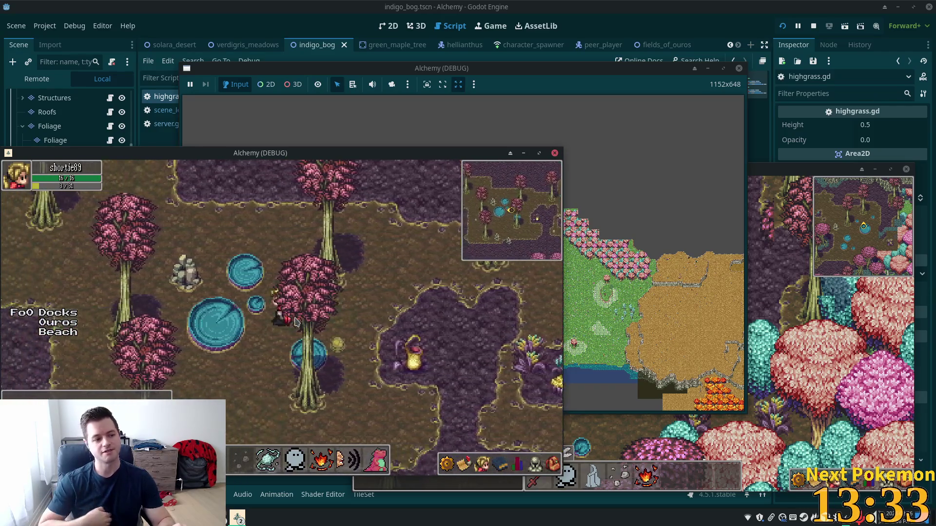
{"action": "key", "text": "Up"}
{"action": "key", "text": "Up"}
{"action": "key", "text": "Left"}
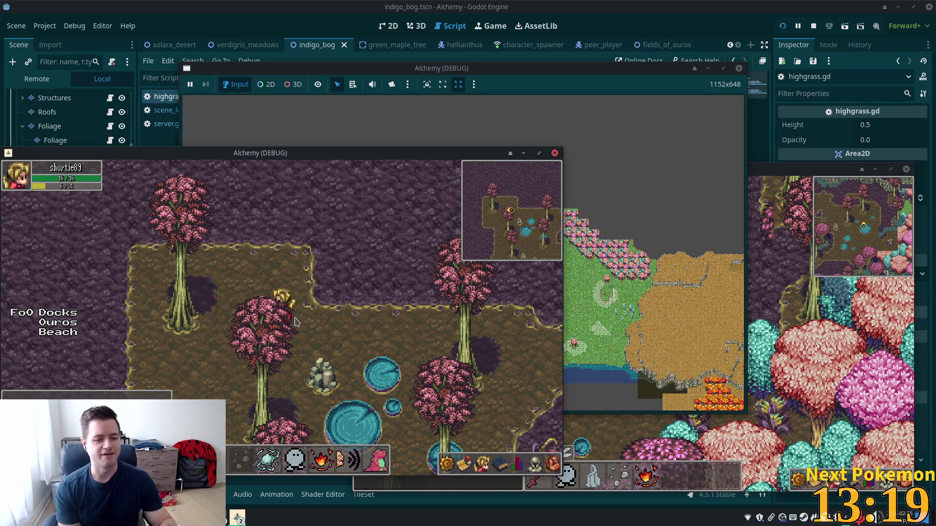
Step: Wander the bog clearing past a tree to the blue pools and rock cluster
{"action": "key", "text": "s"}
{"action": "key", "text": "d"}
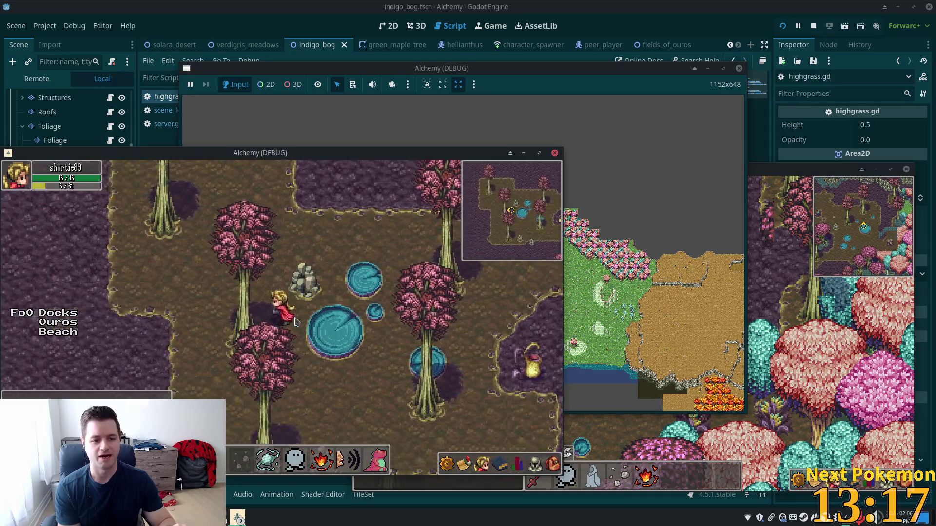
{"action": "key", "text": "w"}
{"action": "key", "text": "d"}
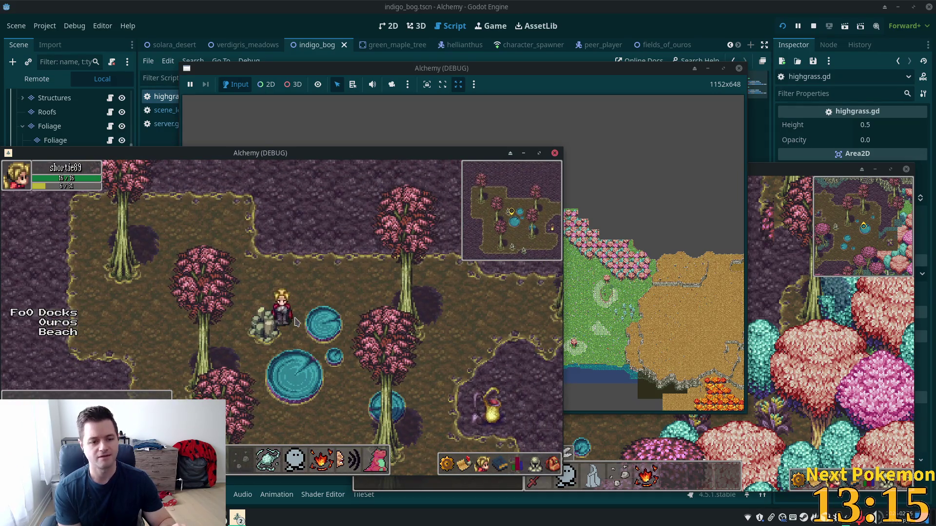
{"action": "key", "text": "d"}
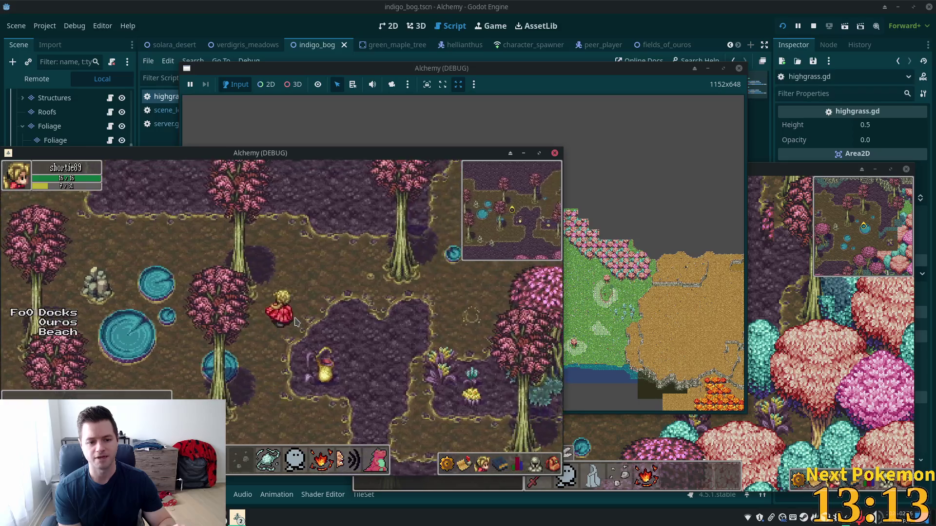
{"action": "key", "text": "w"}
{"action": "key", "text": "a"}
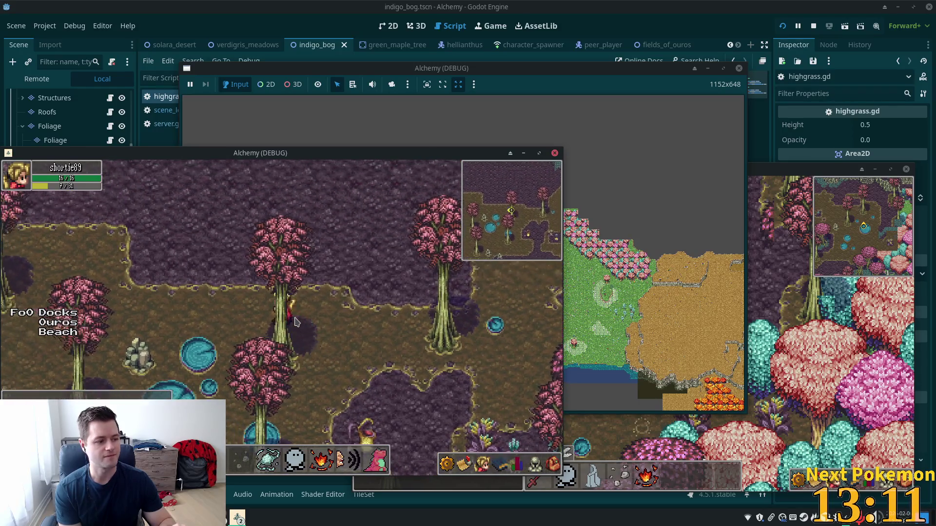
{"action": "key", "text": "d"}
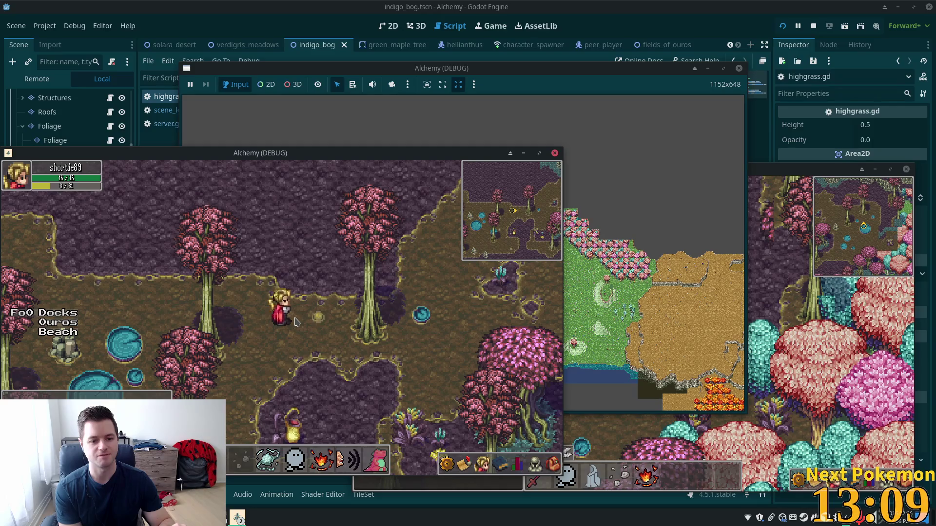
{"action": "key", "text": "d"}
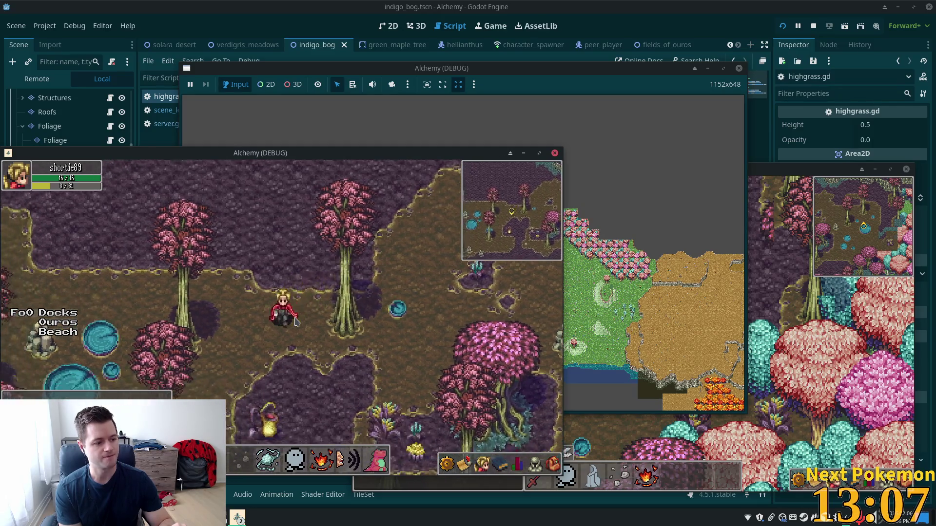
{"action": "key", "text": "a"}
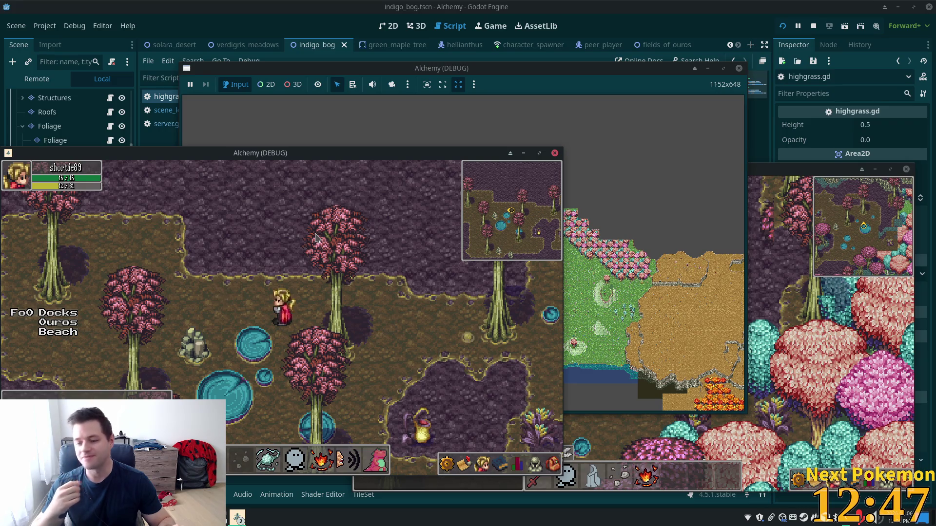
Step: Walk right and down along the muddy paths to the ground south of the blue pools
{"action": "key", "text": "a"}
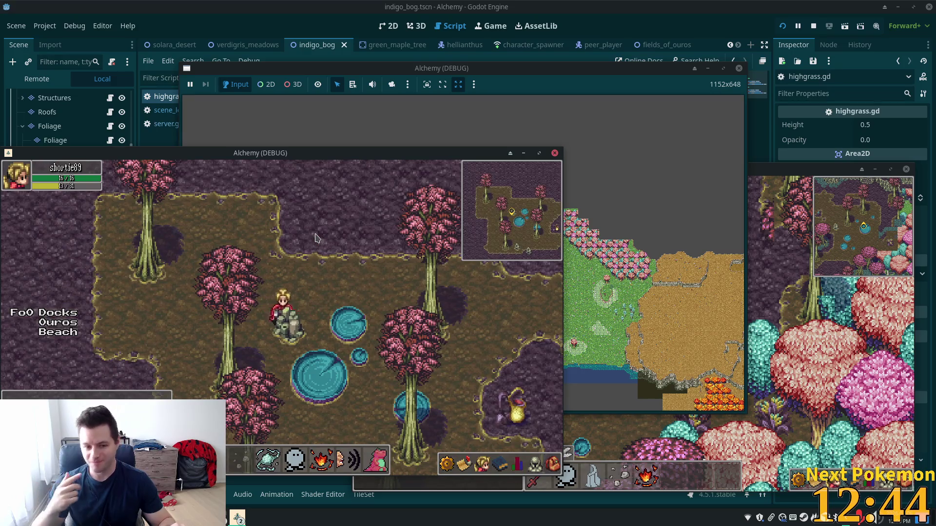
{"action": "key", "text": "d"}
{"action": "key", "text": "s"}
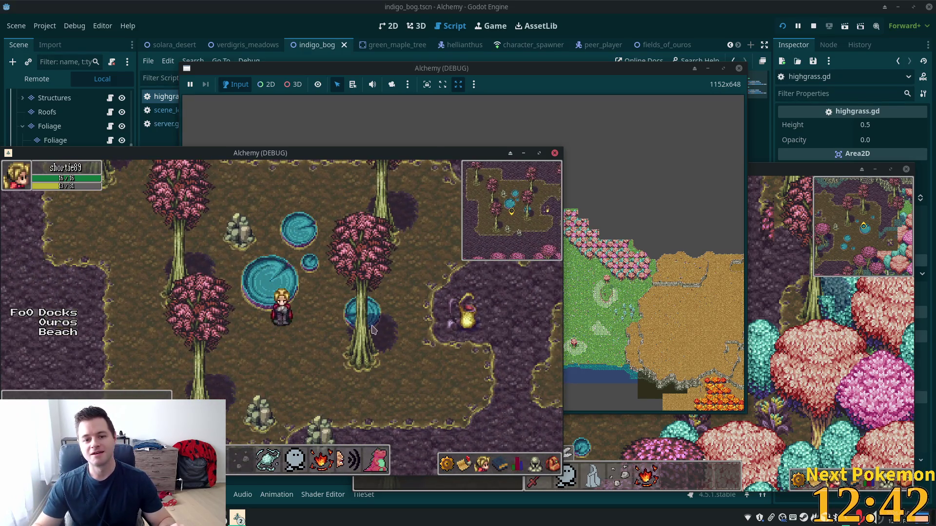
{"action": "key", "text": "d"}
{"action": "key", "text": "s"}
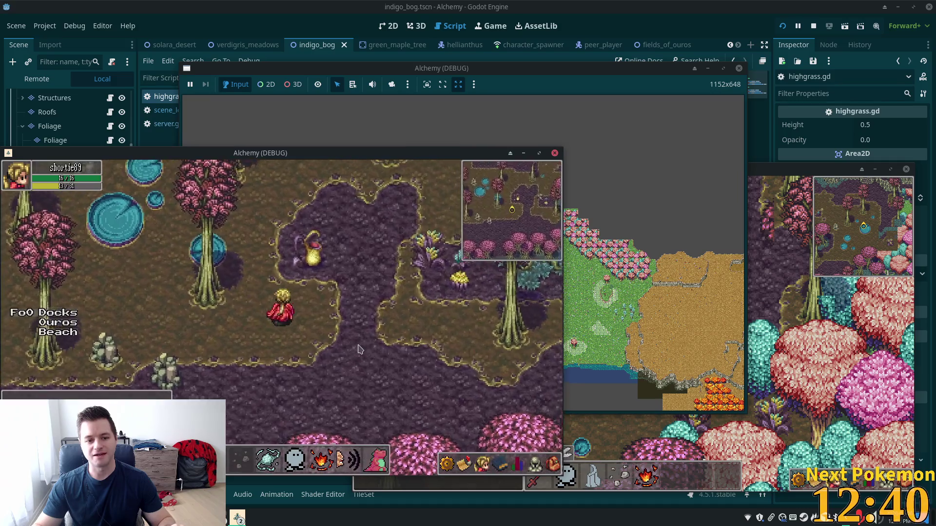
{"action": "key", "text": "d"}
{"action": "key", "text": "w"}
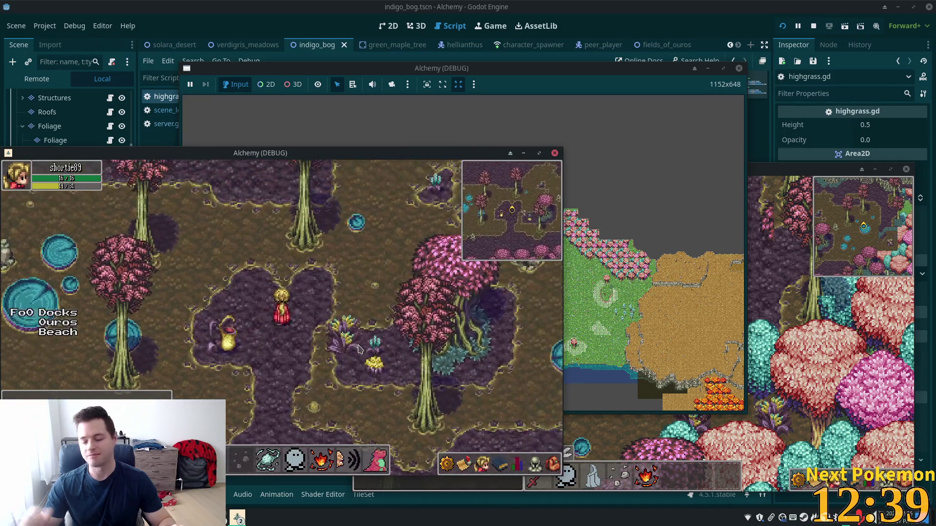
{"action": "key", "text": "a"}
{"action": "key", "text": "w"}
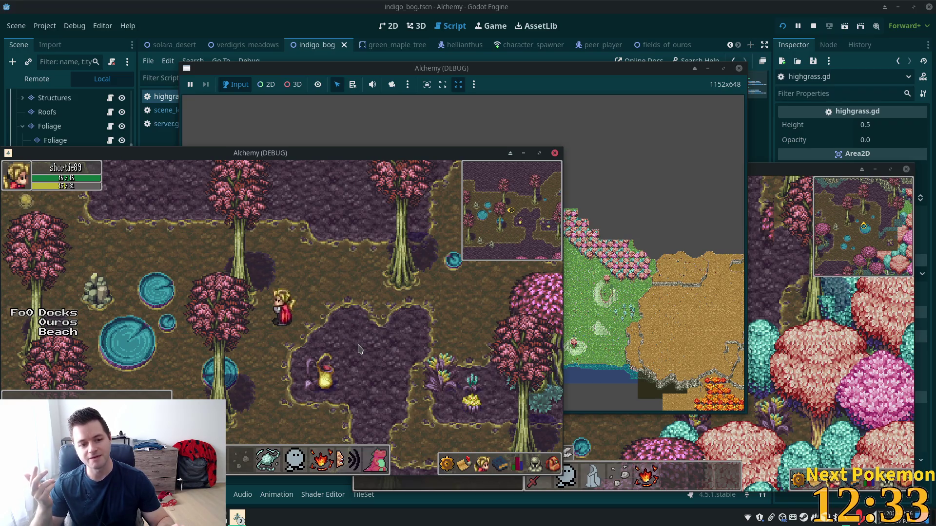
{"action": "key", "text": "d"}
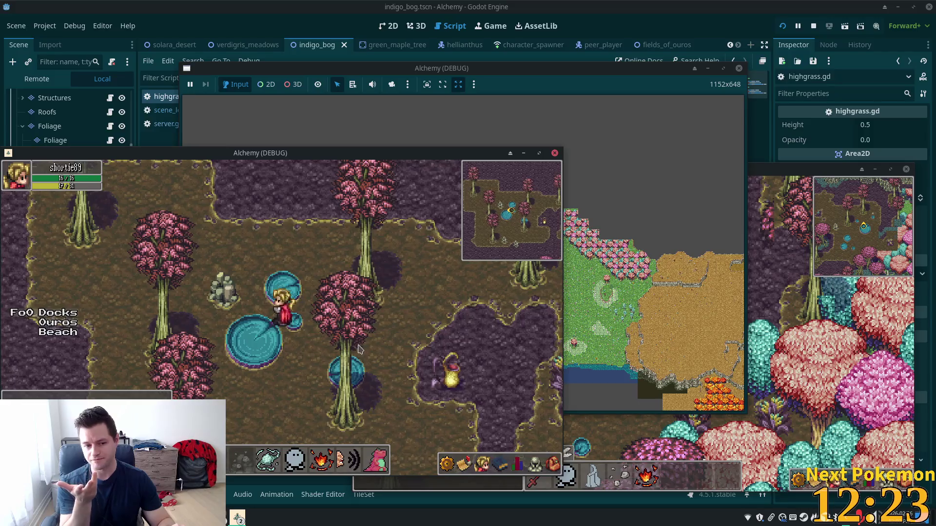
{"action": "key", "text": "Down"}
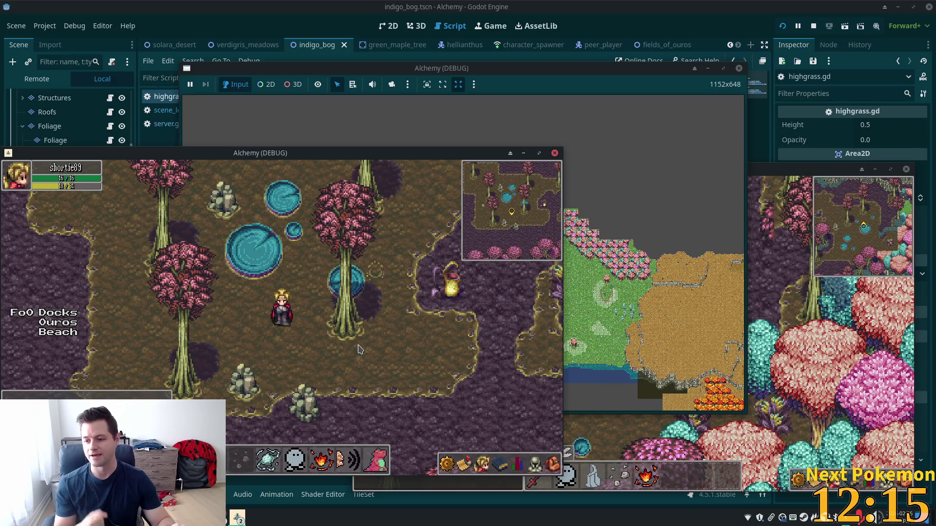
Step: Walk the character down-left behind a tree, then back up-left into view in the bog
{"action": "key", "text": "Left"}
{"action": "key", "text": "Down"}
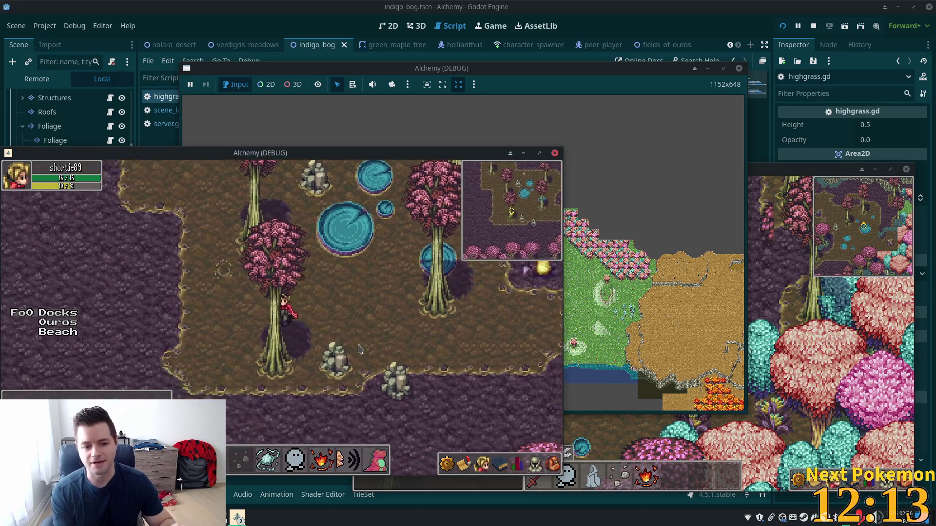
{"action": "key", "text": "Up"}
{"action": "key", "text": "Left"}
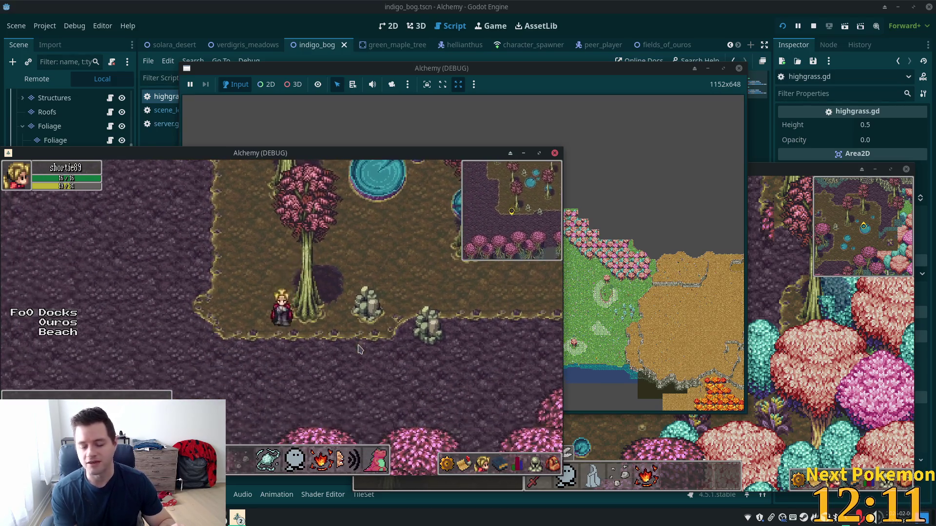
{"action": "key", "text": "Up"}
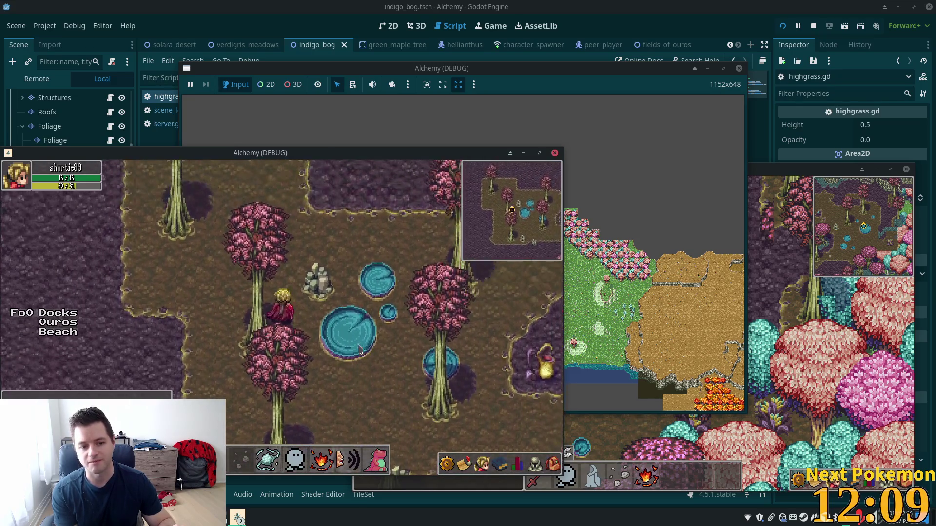
{"action": "key", "text": "Up"}
{"action": "key", "text": "Left"}
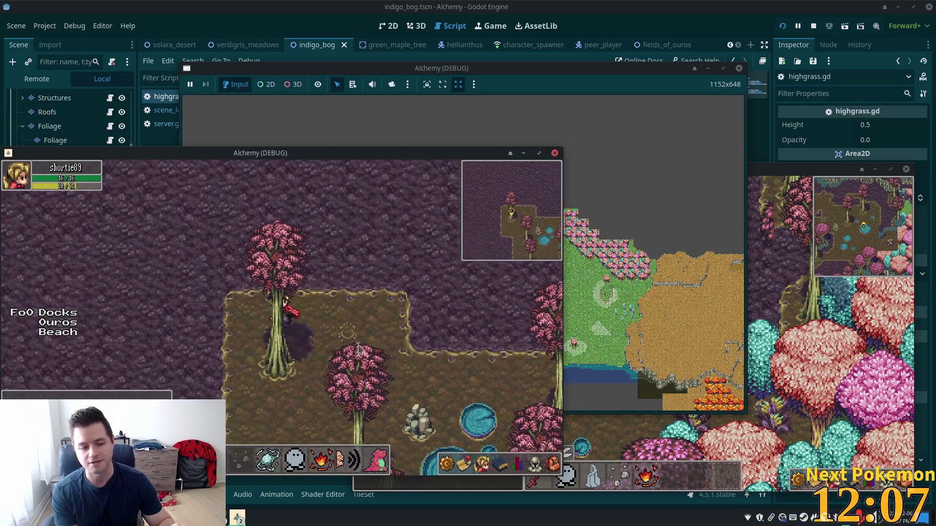
Step: Walk the character down-right and east across the Indigo Bog, then upward
{"action": "key", "text": "Down"}
{"action": "key", "text": "Right"}
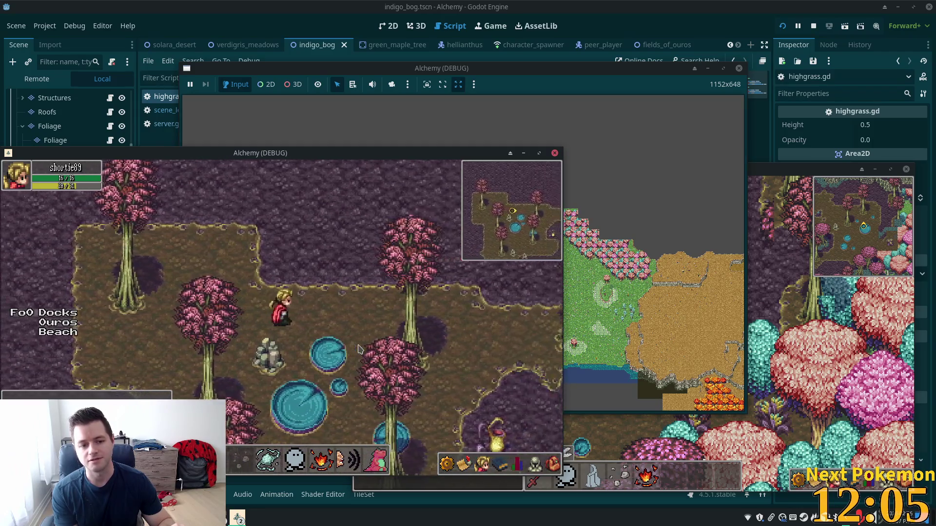
{"action": "key", "text": "Down"}
{"action": "key", "text": "Right"}
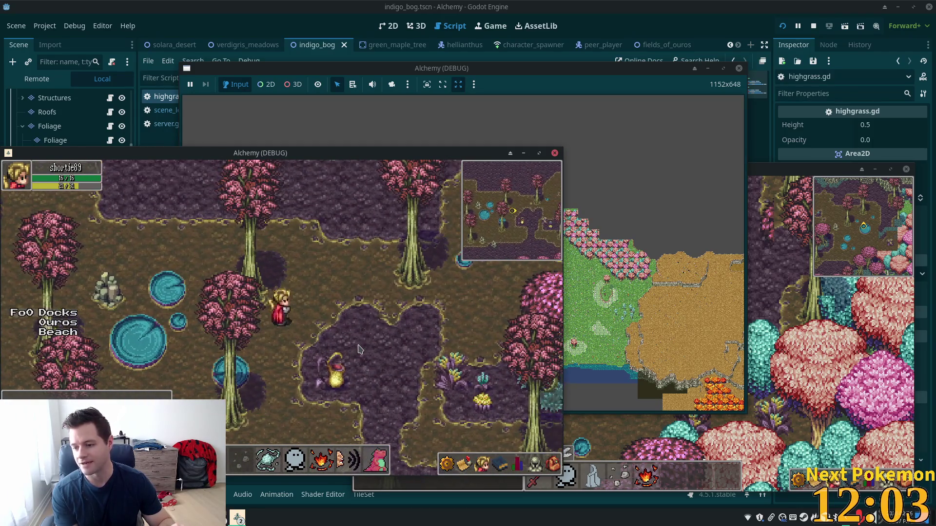
{"action": "key", "text": "Right"}
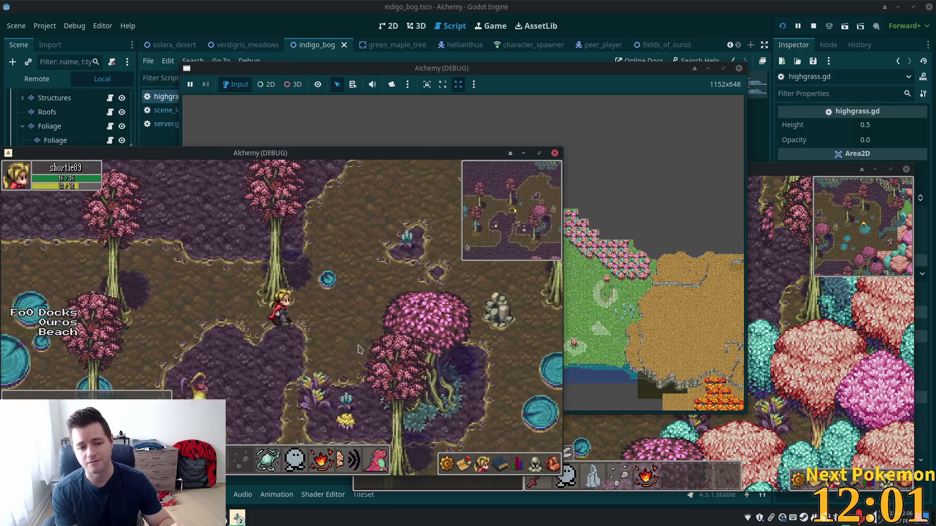
{"action": "key", "text": "Up"}
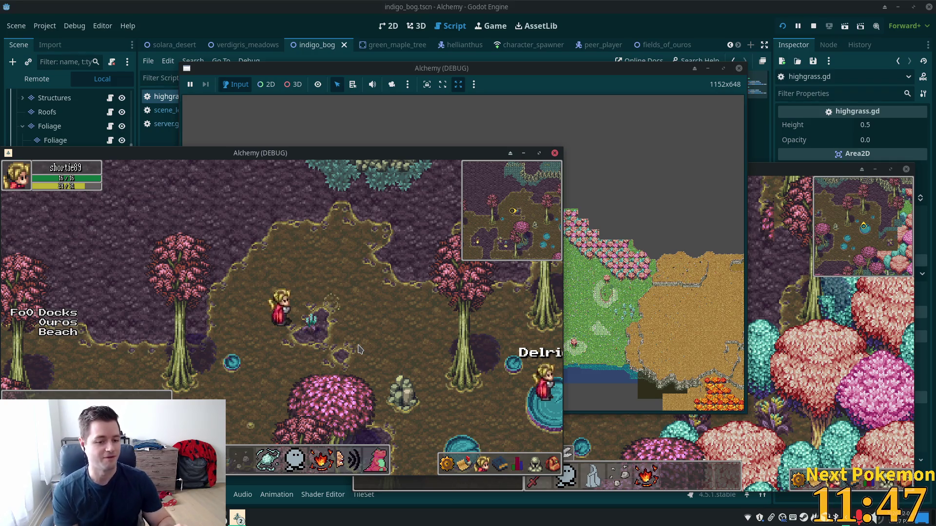
Step: Use WASD to reach the NPC's lily pad near the pink and teal forest-edge trees
{"action": "key", "text": "s"}
{"action": "key", "text": "a"}
{"action": "key", "text": "s"}
{"action": "key", "text": "a"}
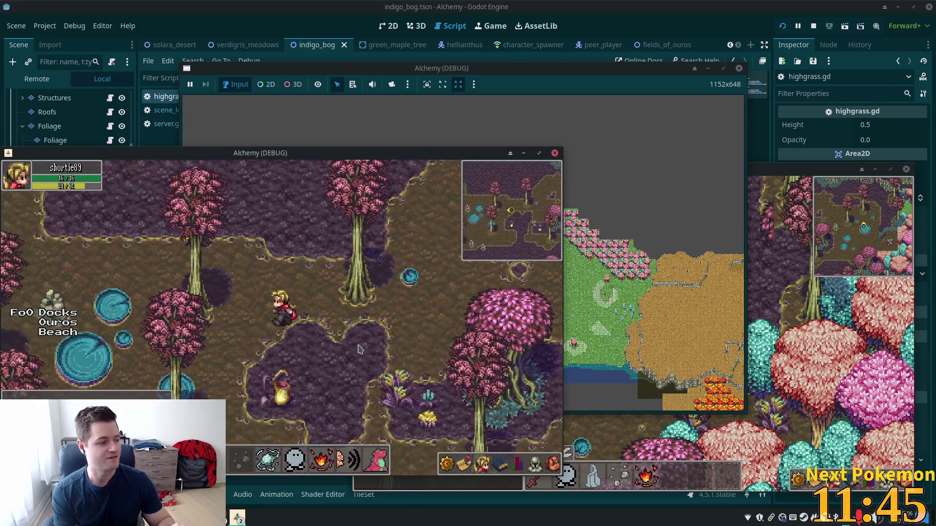
{"action": "key", "text": "s"}
{"action": "key", "text": "a"}
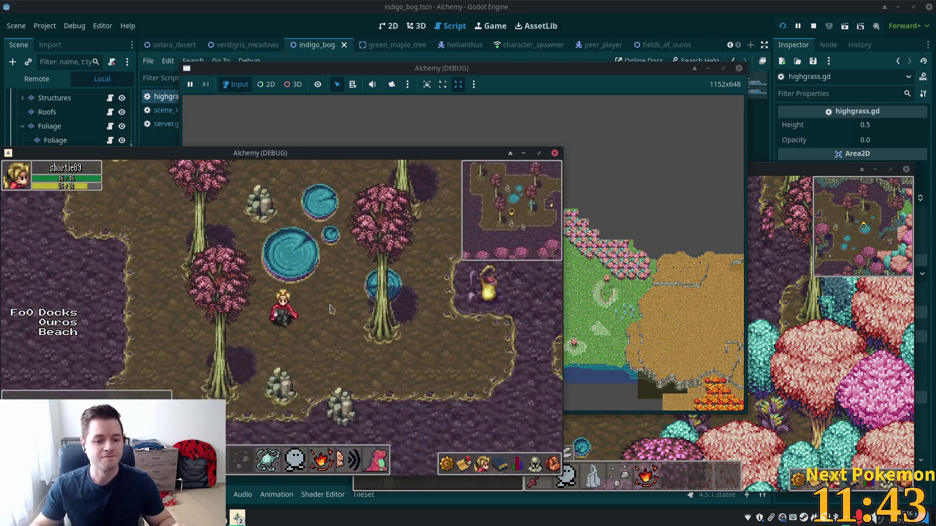
{"action": "key", "text": "w"}
{"action": "key", "text": "a"}
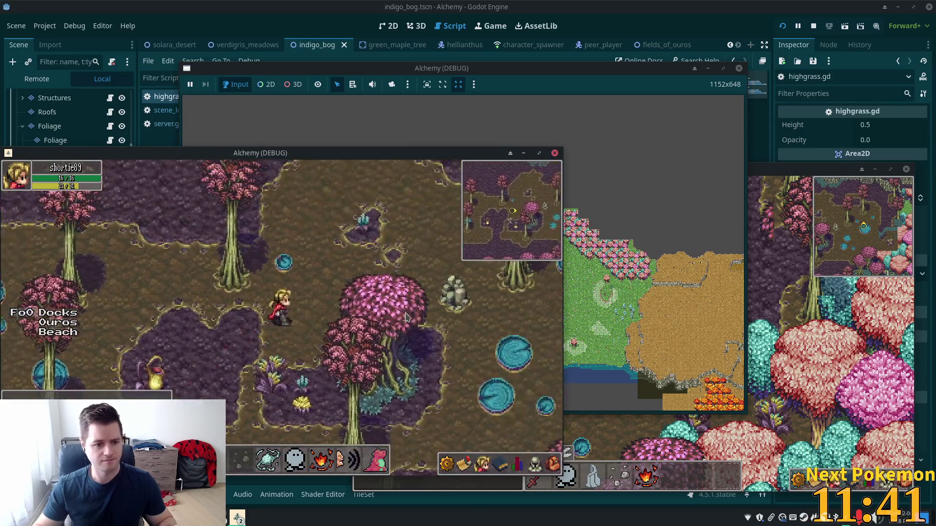
{"action": "key", "text": "s"}
{"action": "key", "text": "d"}
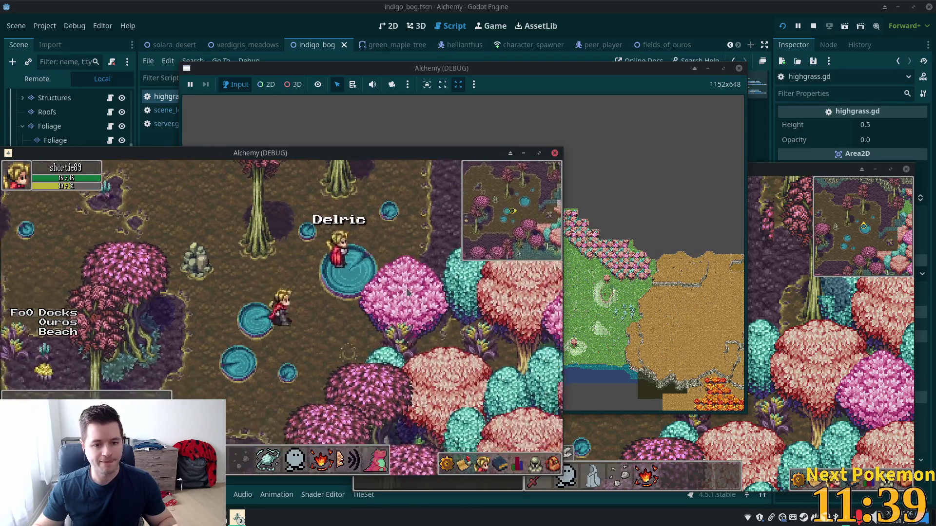
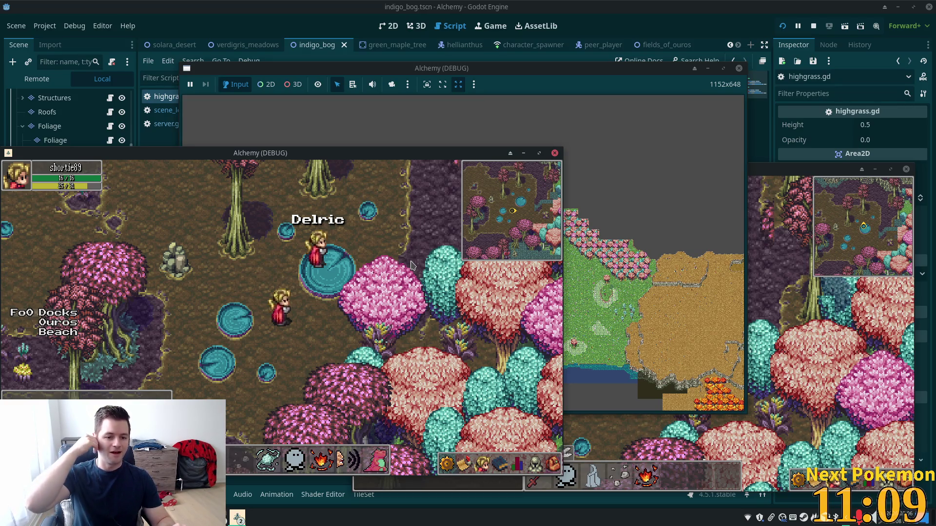
Step: Walk the player left and up across the lily pads, then exit the game and view indigo_bog in 2D
{"action": "key", "text": "Left"}
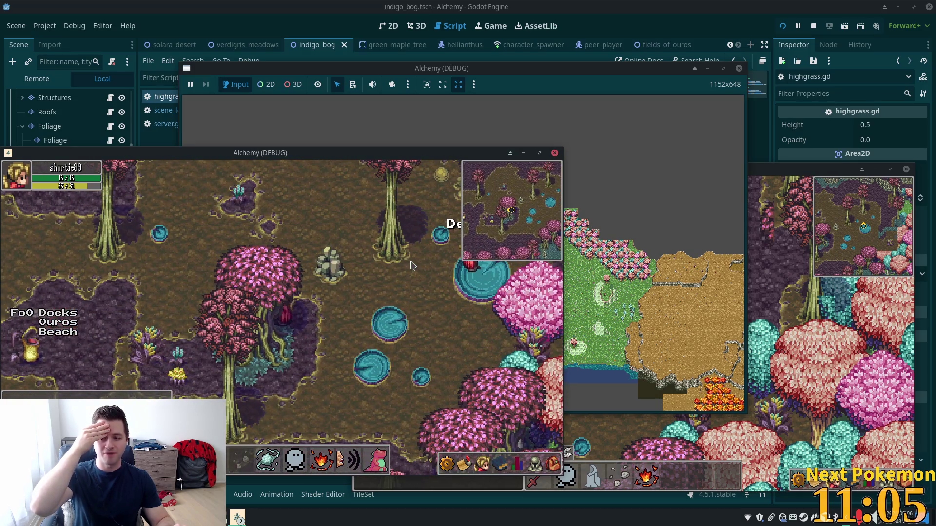
{"action": "key", "text": "Left"}
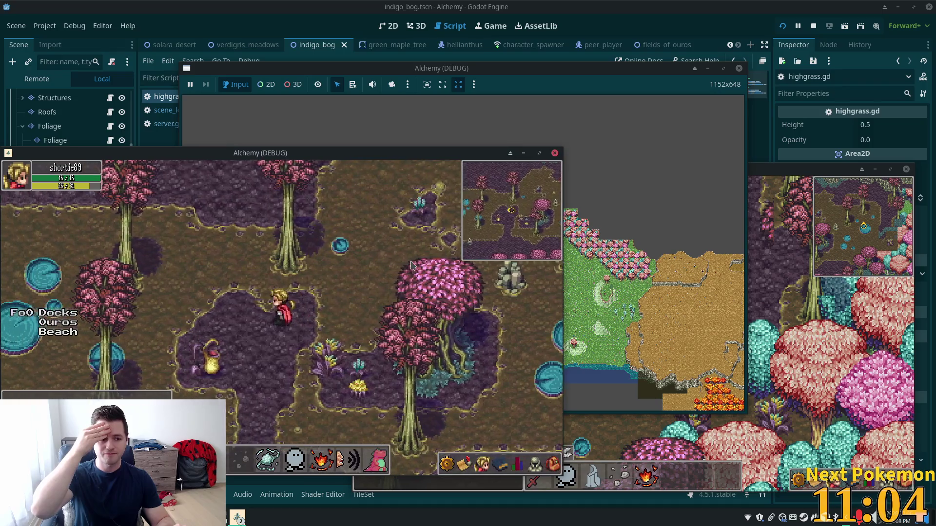
{"action": "key", "text": "Left"}
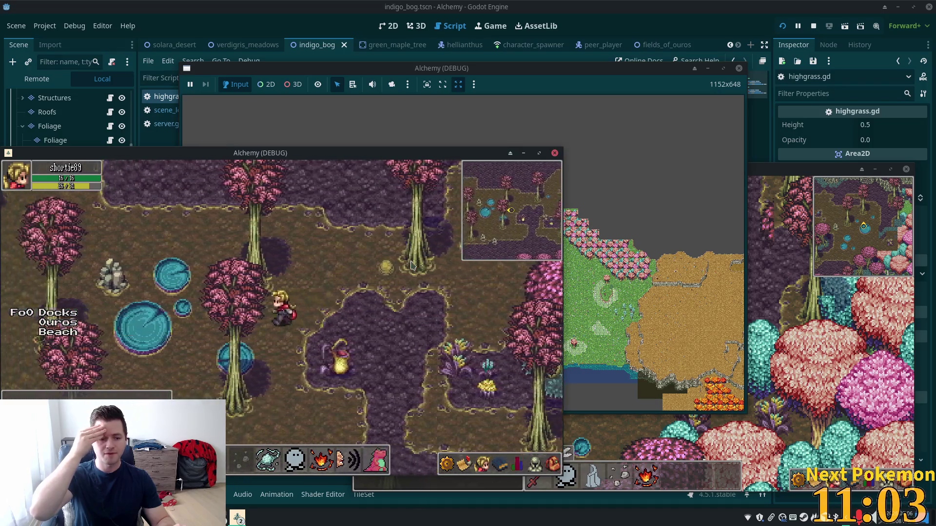
{"action": "key", "text": "Up"}
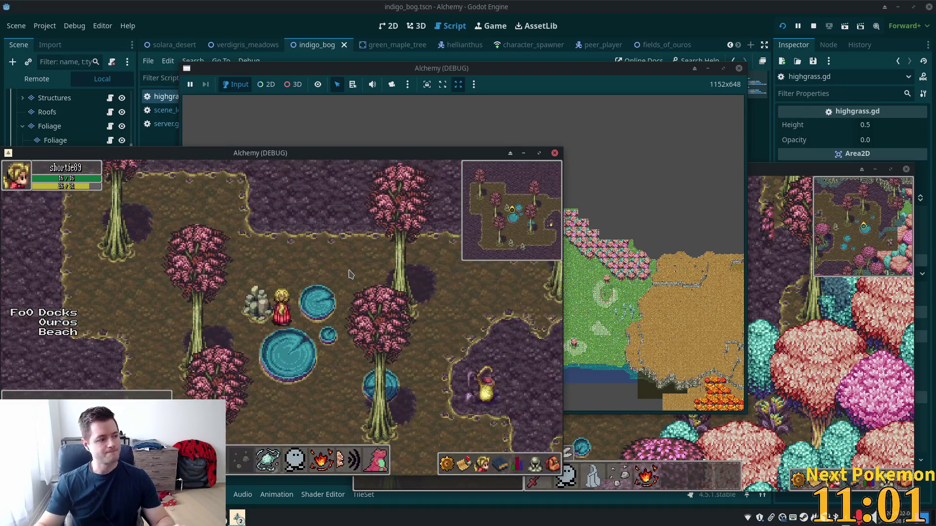
{"action": "key", "text": "Up"}
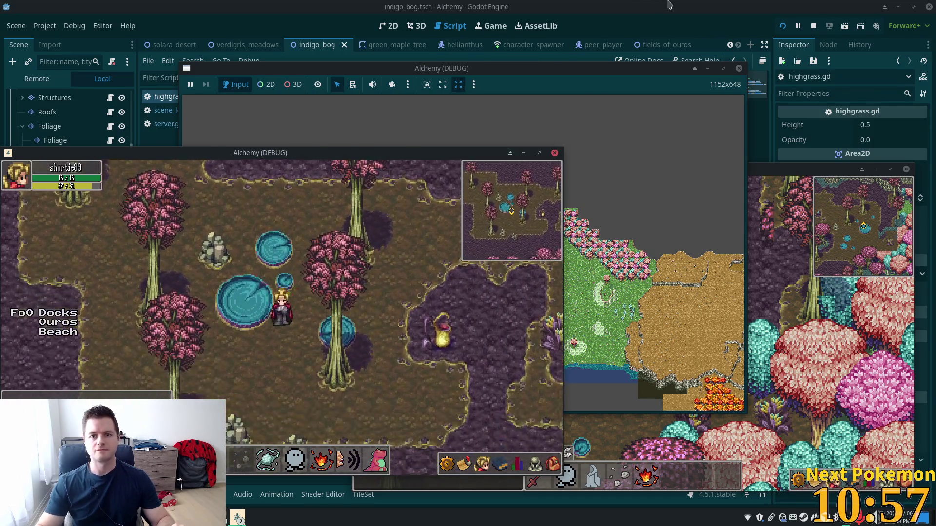
{"action": "key", "text": "F8"}
{"action": "left_click", "coordinate": [389, 26]}
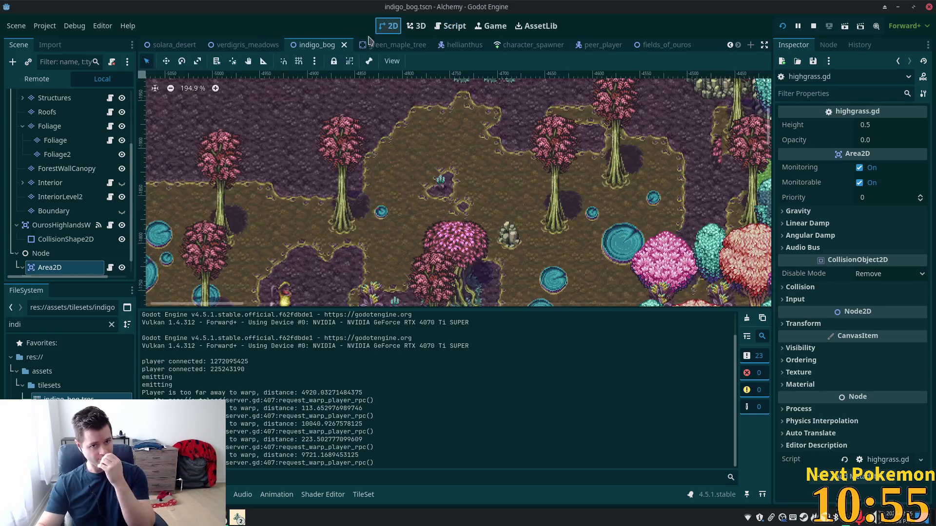
Step: Select the Area2D's CollisionPolygon2D, stop the test run, and pan to the upper bog clearing
{"action": "scroll", "coordinate": [49, 205], "scroll_direction": "down", "scroll_amount": 1}
{"action": "left_click", "coordinate": [73, 265]}
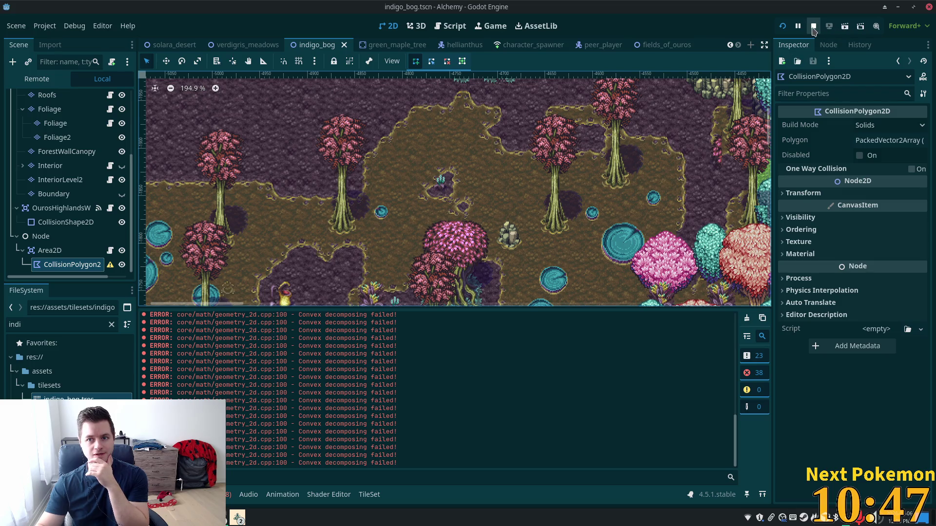
{"action": "left_click", "coordinate": [813, 26]}
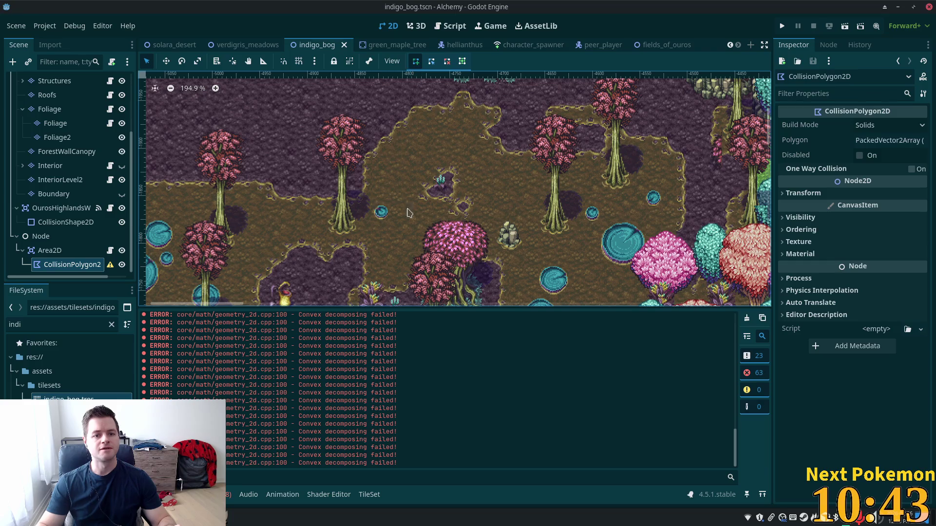
{"action": "scroll", "coordinate": [519, 169], "scroll_direction": "right", "scroll_amount": 5}
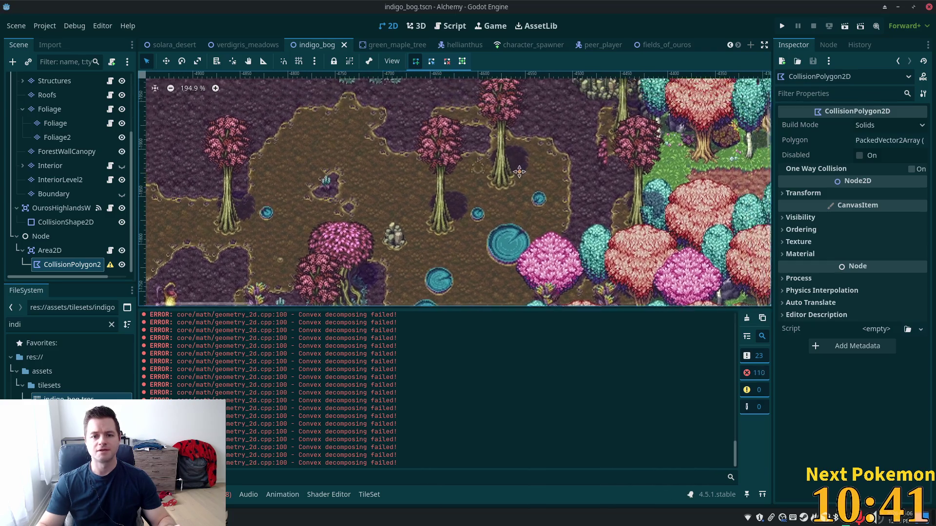
{"action": "scroll", "coordinate": [519, 169], "scroll_direction": "up", "scroll_amount": 1}
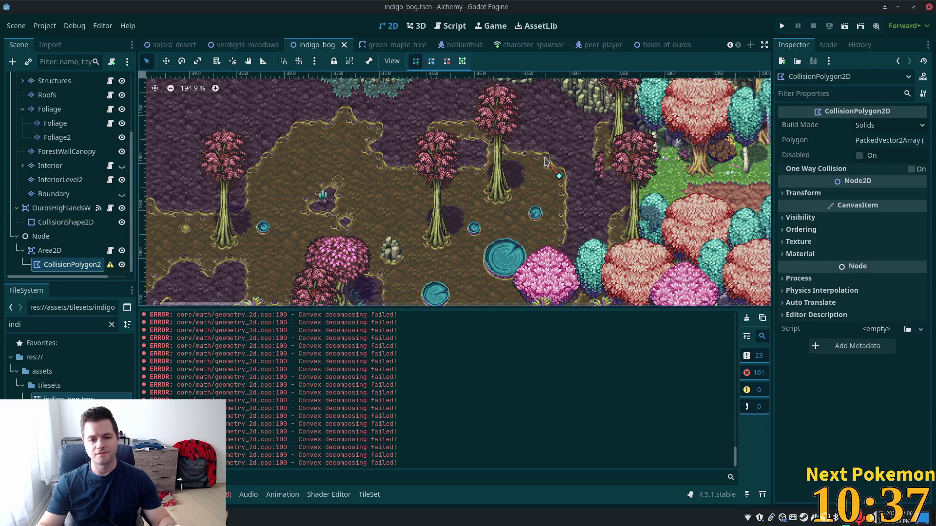
Step: Trace polygon points from the clearing's right edge, over its top bump, to the upper left corner
{"action": "left_click", "coordinate": [507, 154]}
{"action": "left_click", "coordinate": [491, 130]}
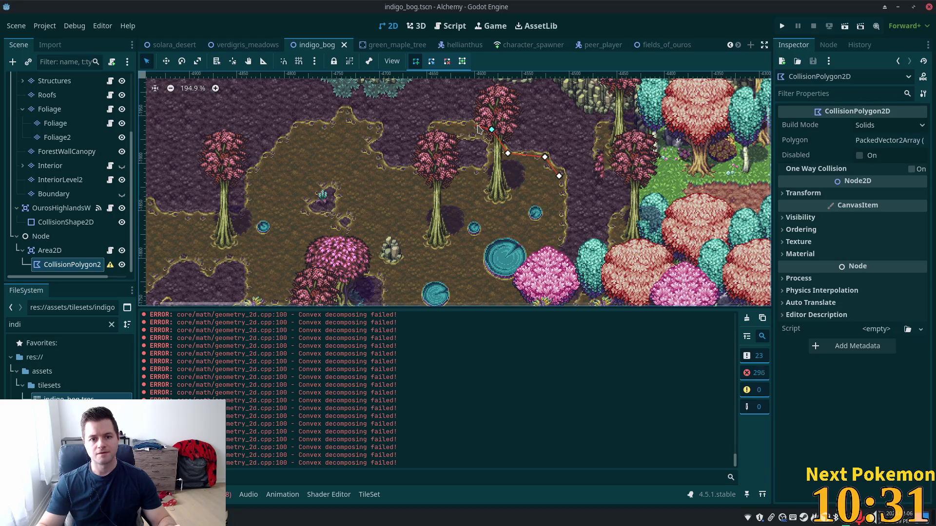
{"action": "left_click", "coordinate": [481, 126]}
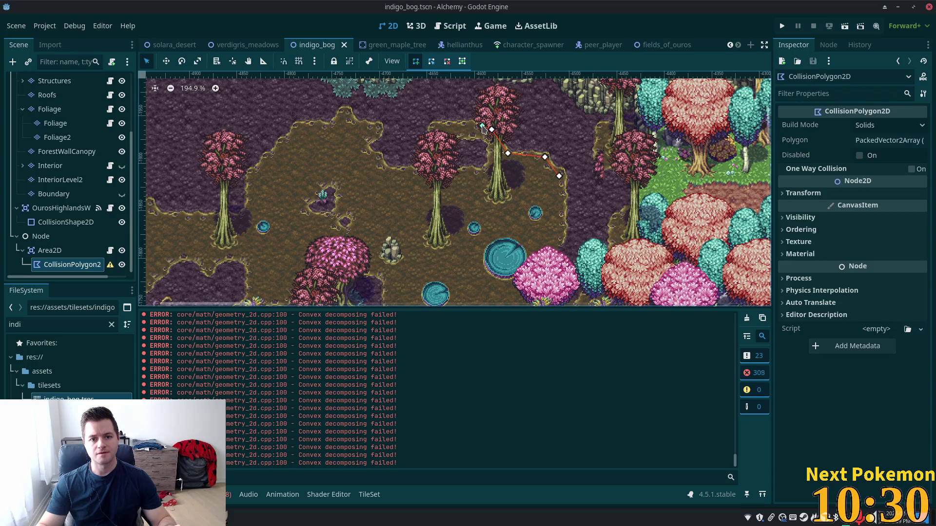
{"action": "left_click", "coordinate": [433, 135]}
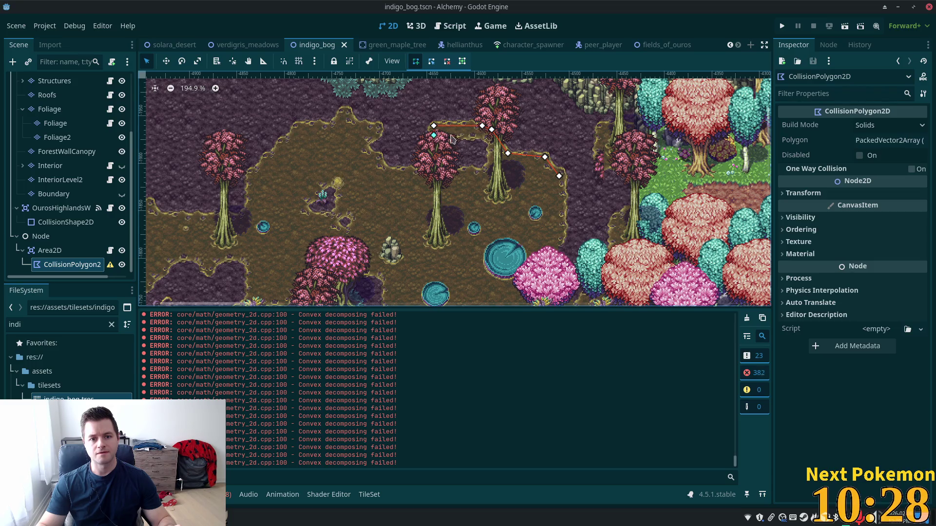
{"action": "left_click", "coordinate": [476, 136]}
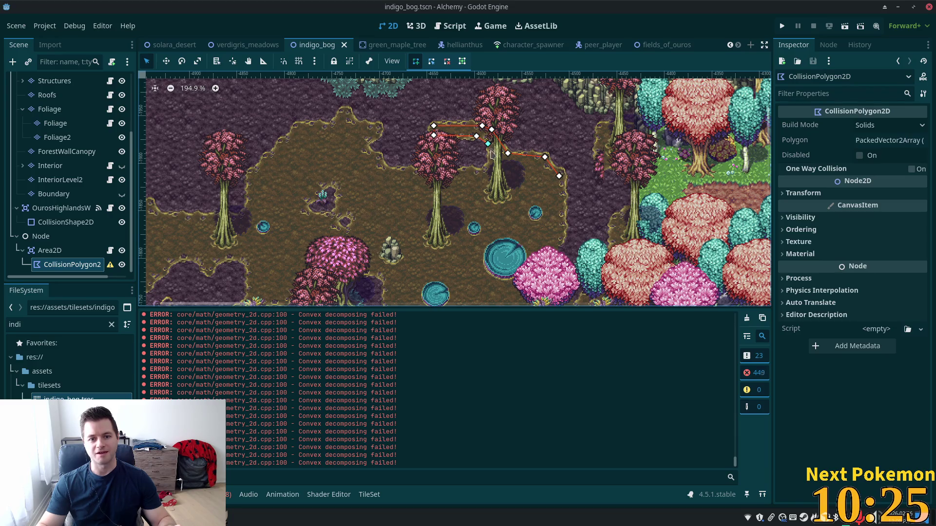
{"action": "left_click", "coordinate": [472, 174]}
{"action": "left_click", "coordinate": [390, 172]}
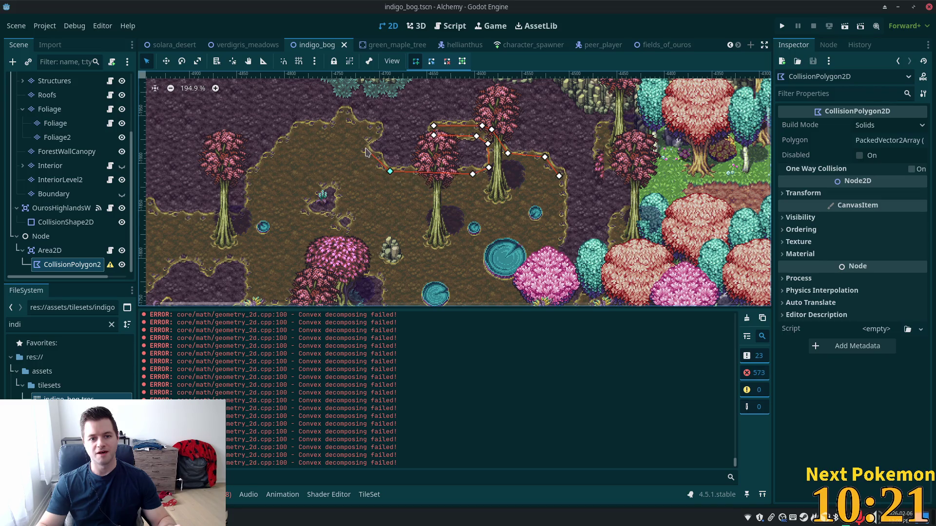
{"action": "left_click", "coordinate": [366, 150]}
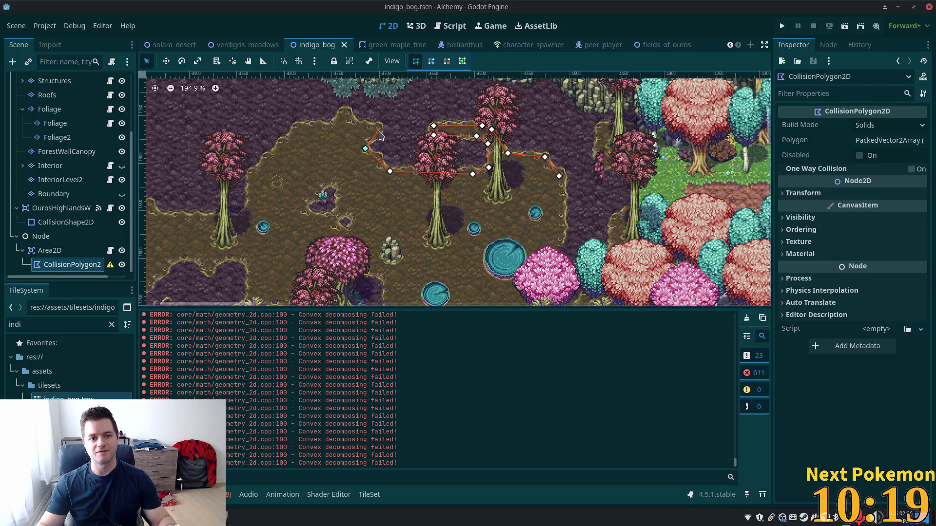
{"action": "left_click", "coordinate": [380, 130]}
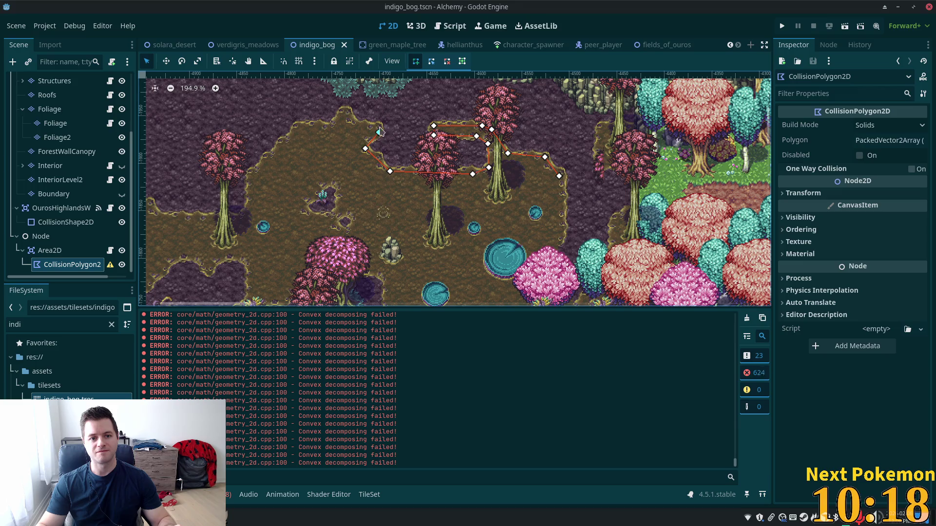
{"action": "left_click", "coordinate": [352, 123]}
{"action": "left_click", "coordinate": [347, 111]}
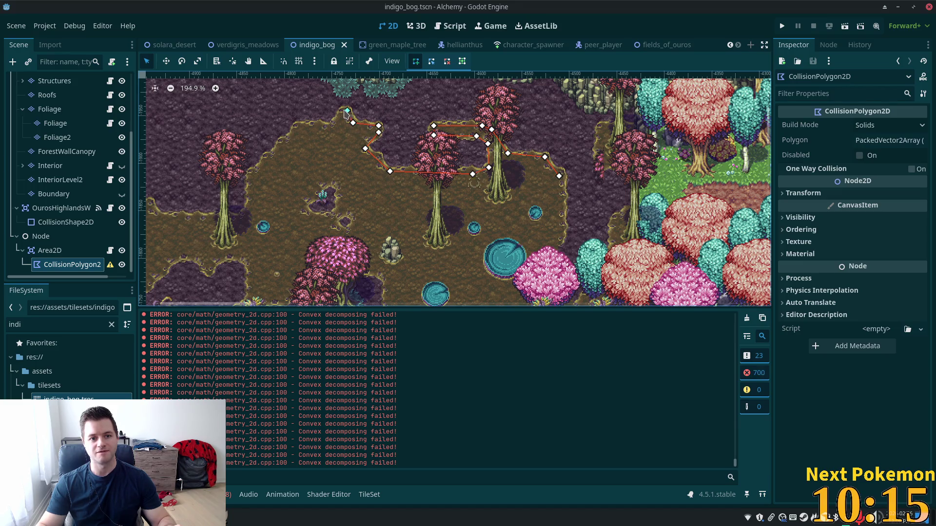
{"action": "left_click", "coordinate": [298, 127]}
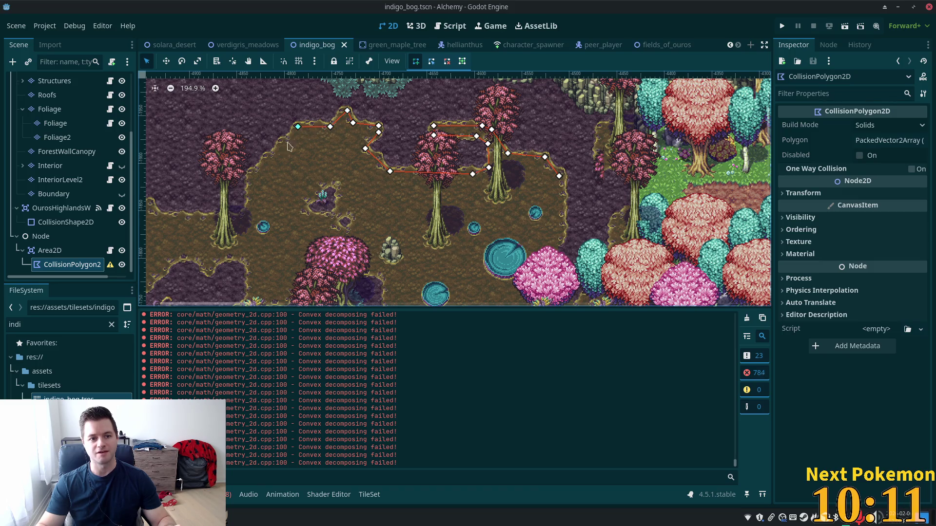
{"action": "left_click", "coordinate": [252, 175]}
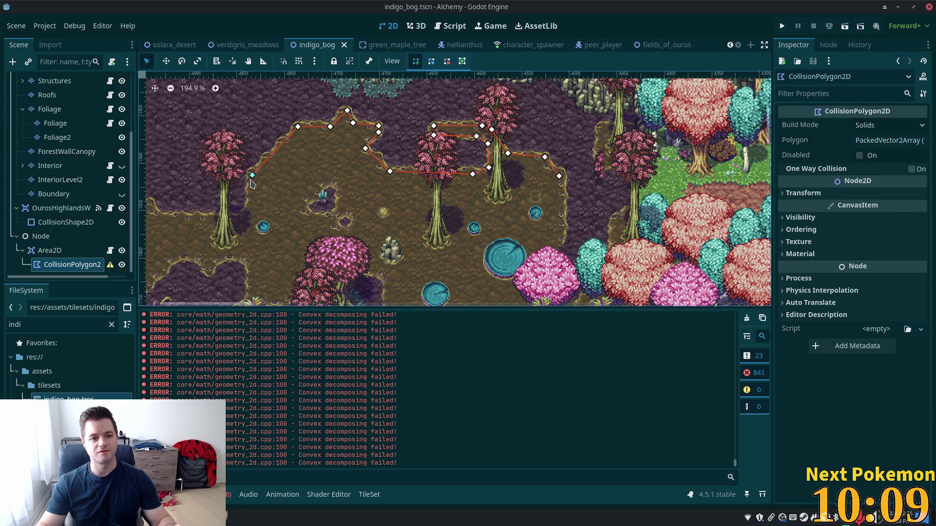
{"action": "left_click", "coordinate": [252, 206]}
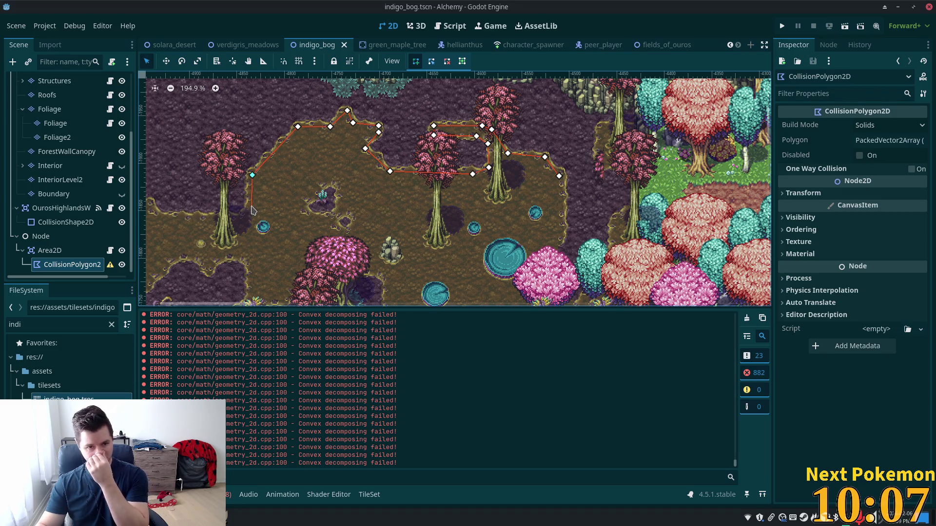
Step: Pan west and continue the outline along the lower edge to the far left side
{"action": "left_click_drag", "start_coordinate": [253, 216], "coordinate": [489, 169]}
{"action": "left_click", "coordinate": [484, 170]}
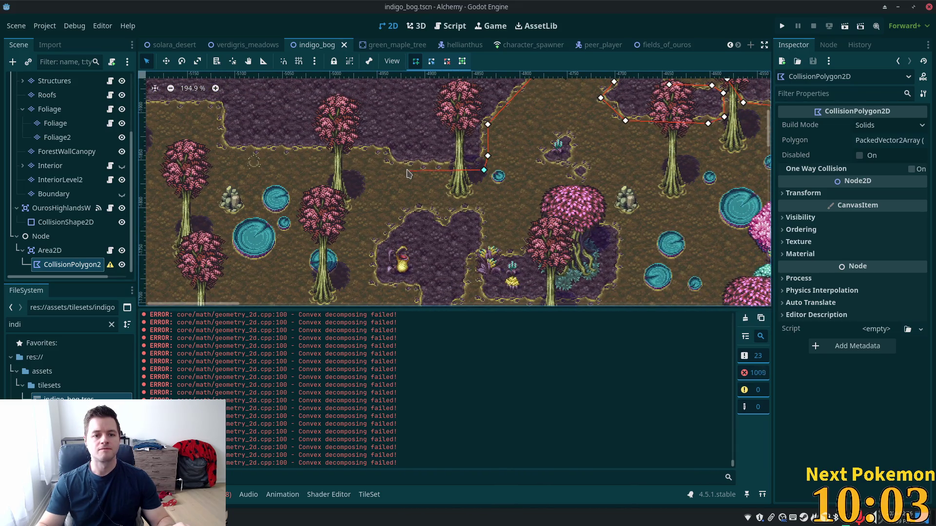
{"action": "left_click", "coordinate": [391, 167]}
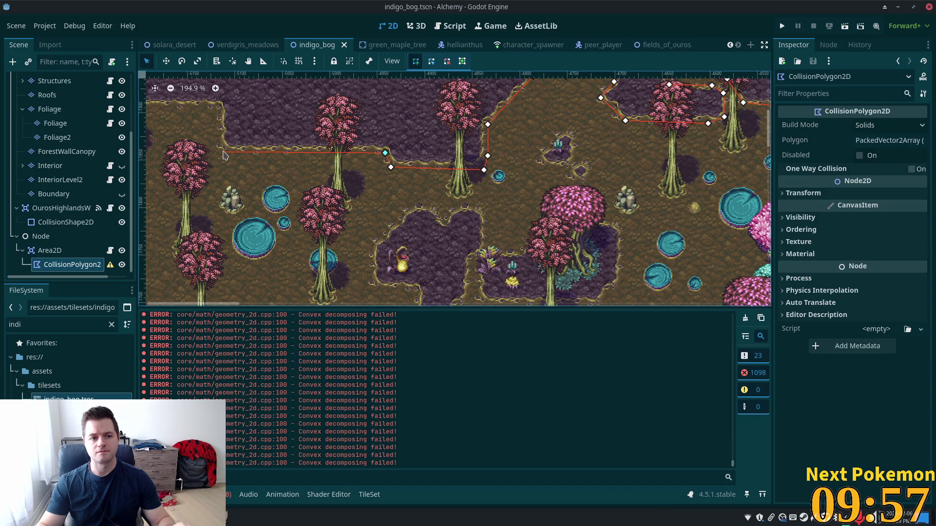
{"action": "left_click_drag", "start_coordinate": [238, 155], "coordinate": [399, 187]}
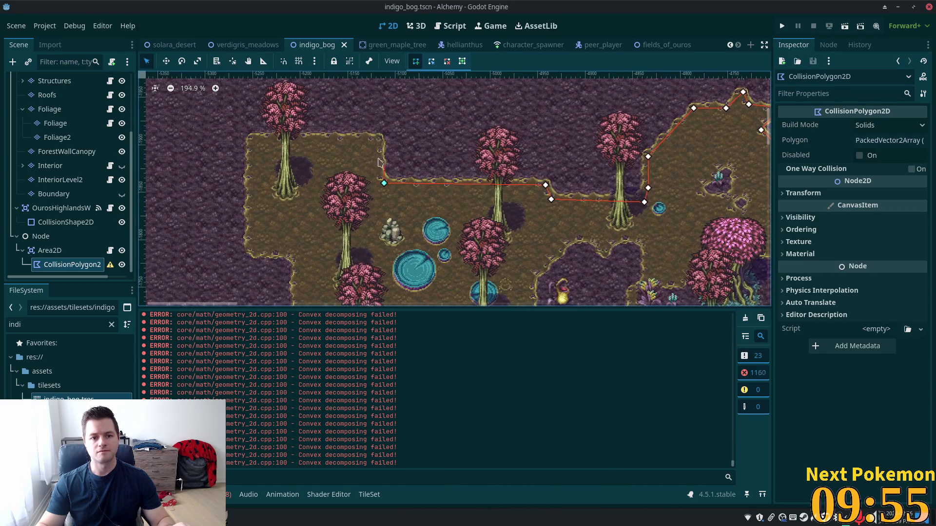
{"action": "left_click", "coordinate": [378, 141]}
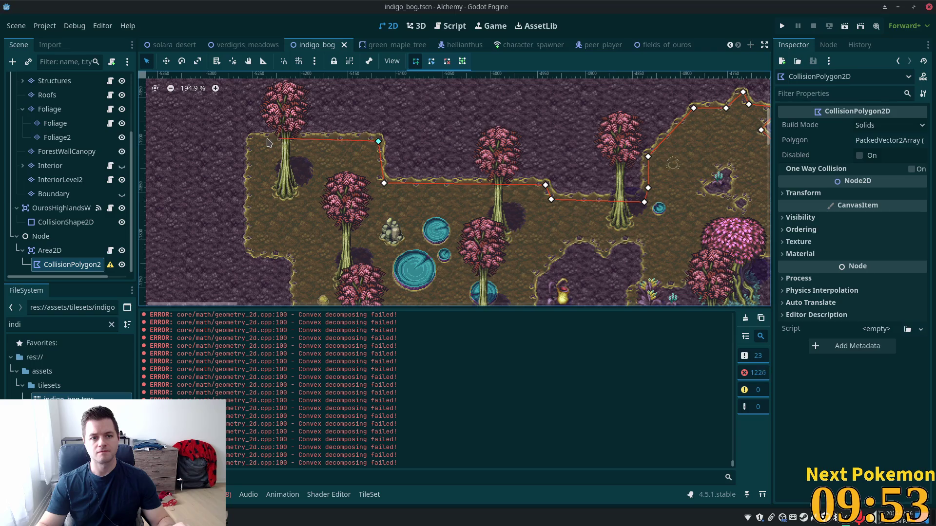
{"action": "left_click", "coordinate": [253, 139]}
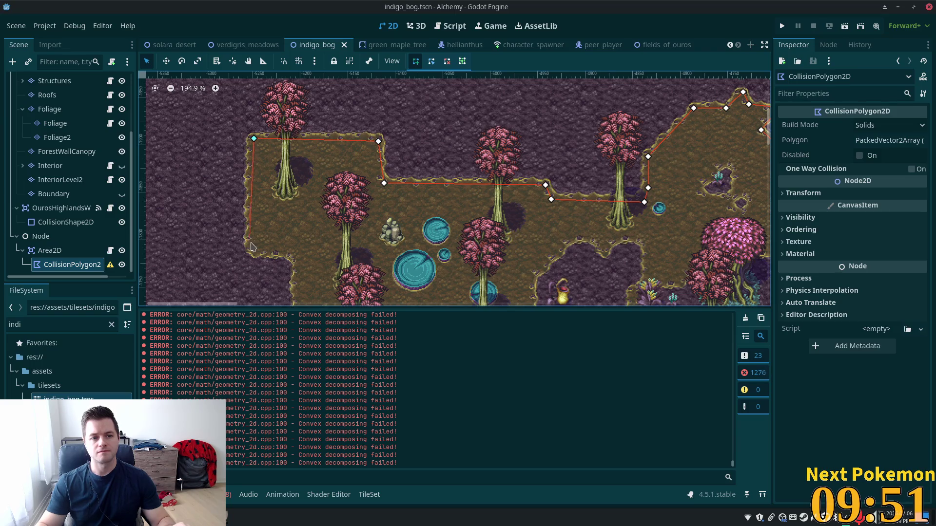
{"action": "left_click", "coordinate": [252, 249]}
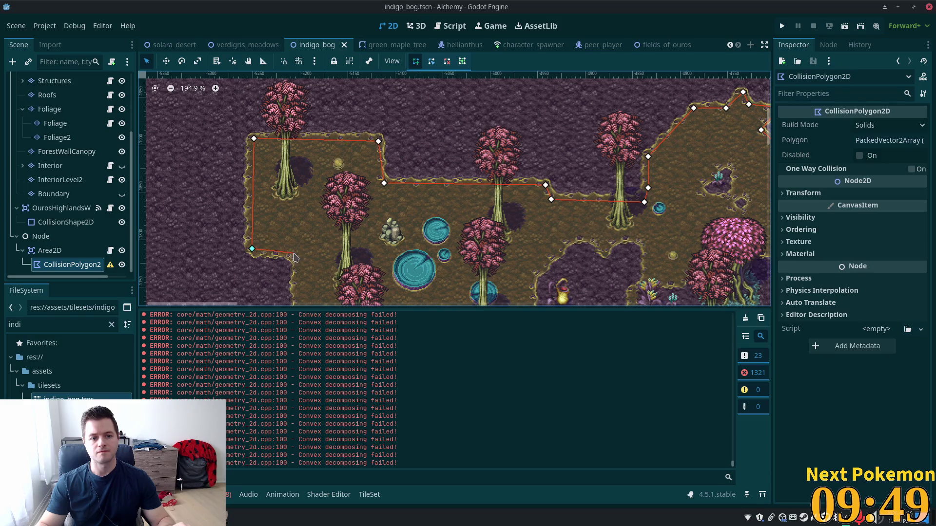
{"action": "left_click", "coordinate": [293, 255]}
{"action": "scroll", "coordinate": [342, 236], "scroll_direction": "down", "scroll_amount": 1}
Step: Trace the clearing's bottom edge to the bottom-right bend and up its right side
{"action": "scroll", "coordinate": [343, 187], "scroll_direction": "down", "scroll_amount": 5}
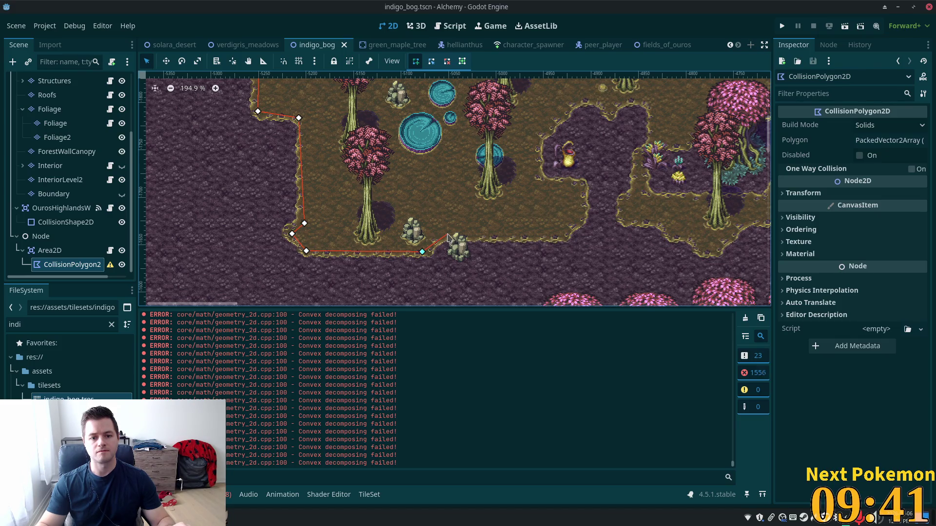
{"action": "left_click", "coordinate": [448, 234]}
{"action": "left_click", "coordinate": [559, 235]}
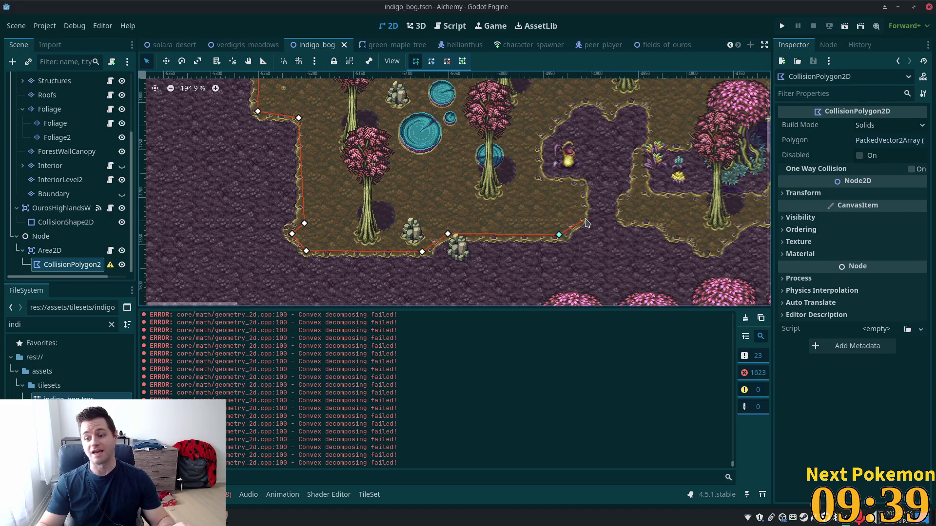
{"action": "left_click", "coordinate": [579, 220]}
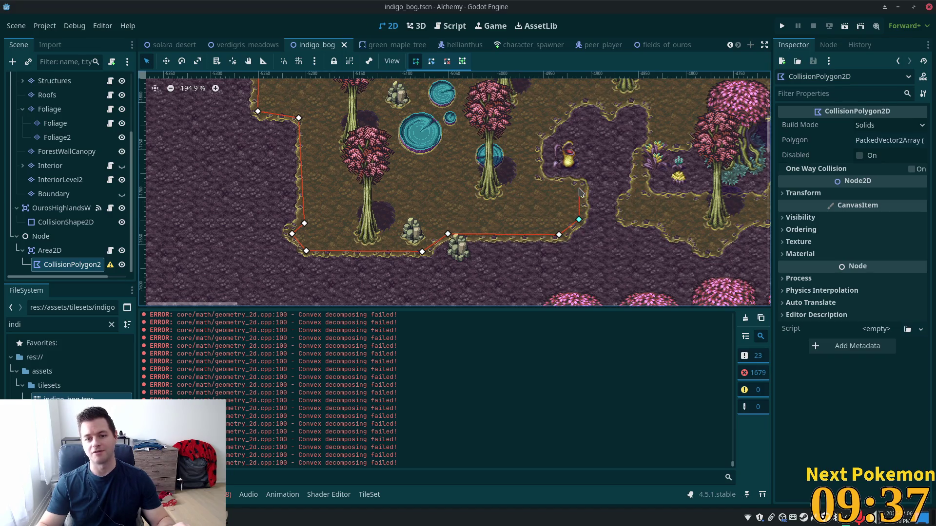
{"action": "left_click", "coordinate": [580, 188]}
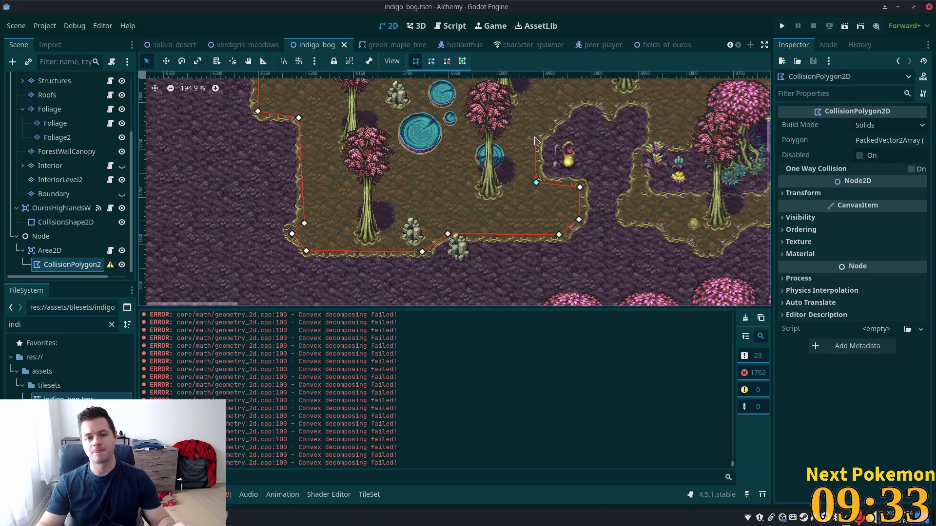
Step: Add outline points along the purple grass border toward the pink tree
{"action": "scroll", "coordinate": [512, 171], "scroll_direction": "up", "scroll_amount": 2}
{"action": "scroll", "coordinate": [488, 190], "scroll_direction": "right", "scroll_amount": 3}
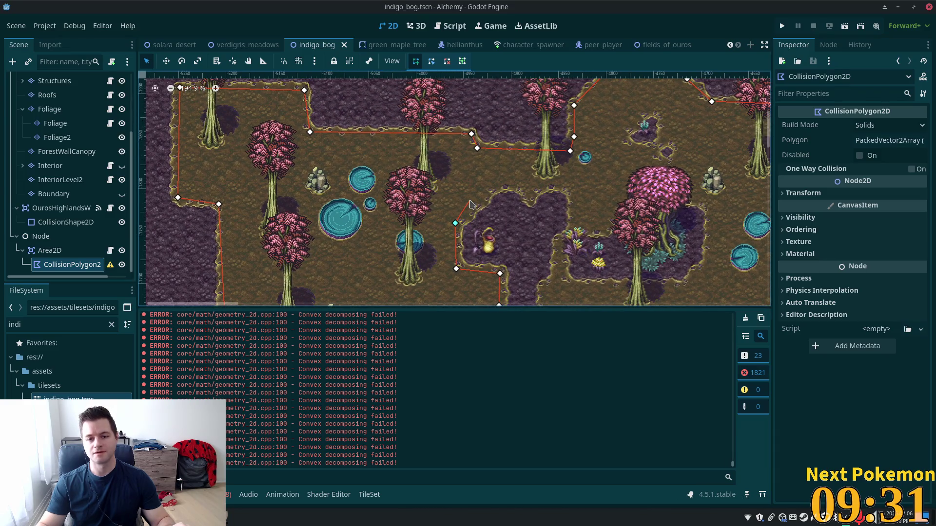
{"action": "left_click", "coordinate": [497, 187]}
{"action": "left_click", "coordinate": [526, 189]}
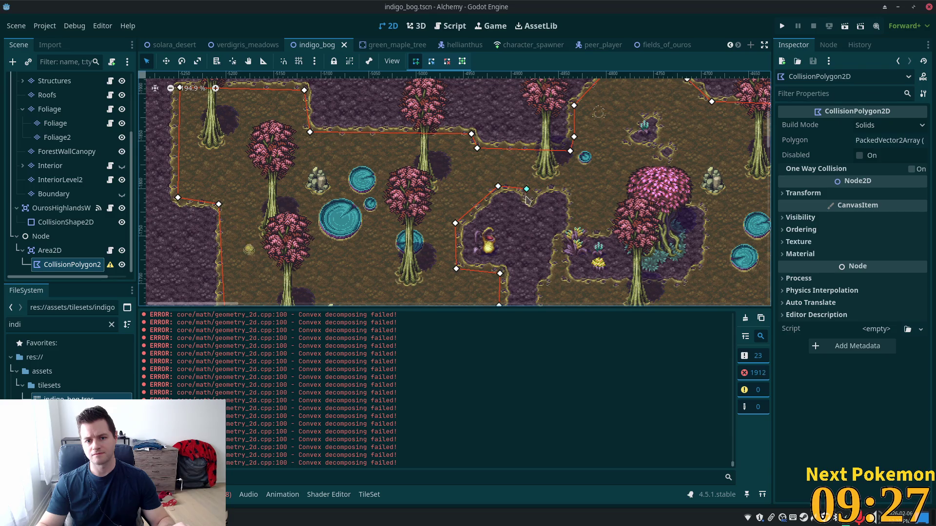
{"action": "left_click", "coordinate": [528, 198]}
{"action": "left_click", "coordinate": [551, 185]}
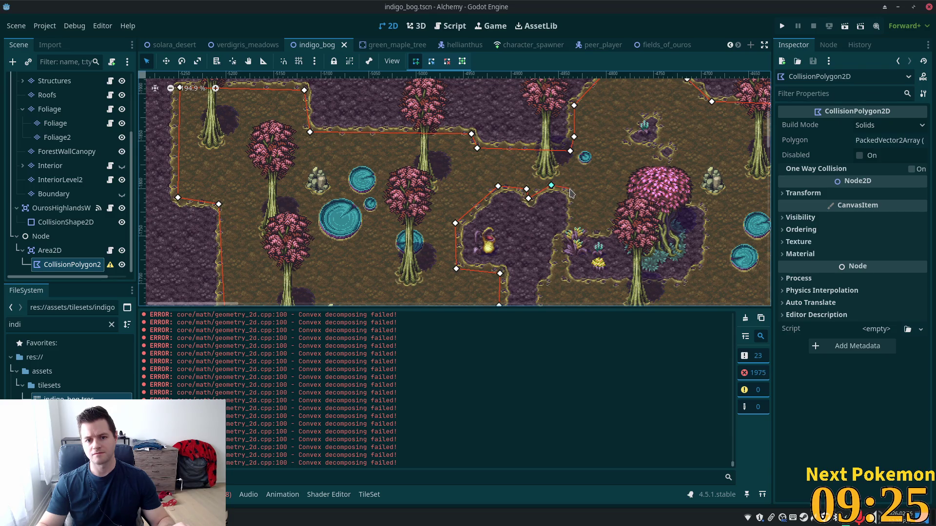
{"action": "left_click", "coordinate": [574, 220]}
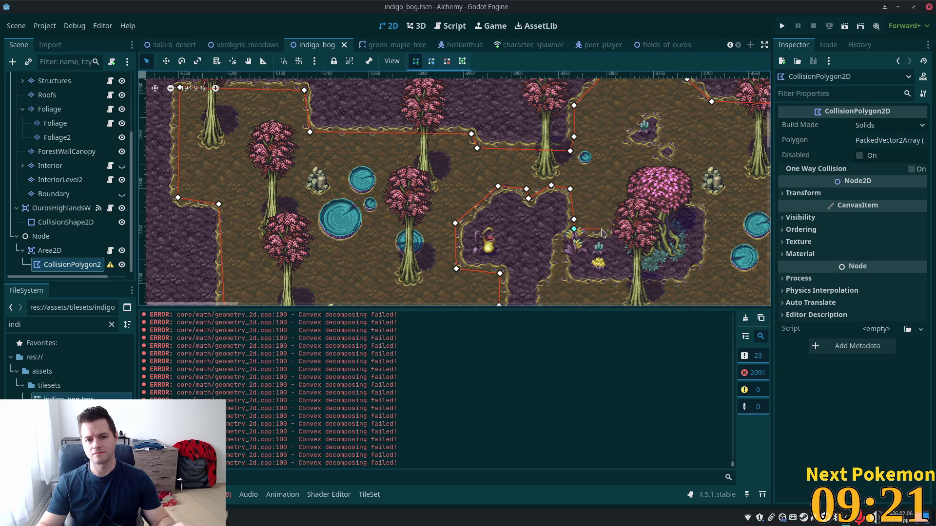
{"action": "left_click", "coordinate": [605, 228]}
{"action": "left_click", "coordinate": [638, 199]}
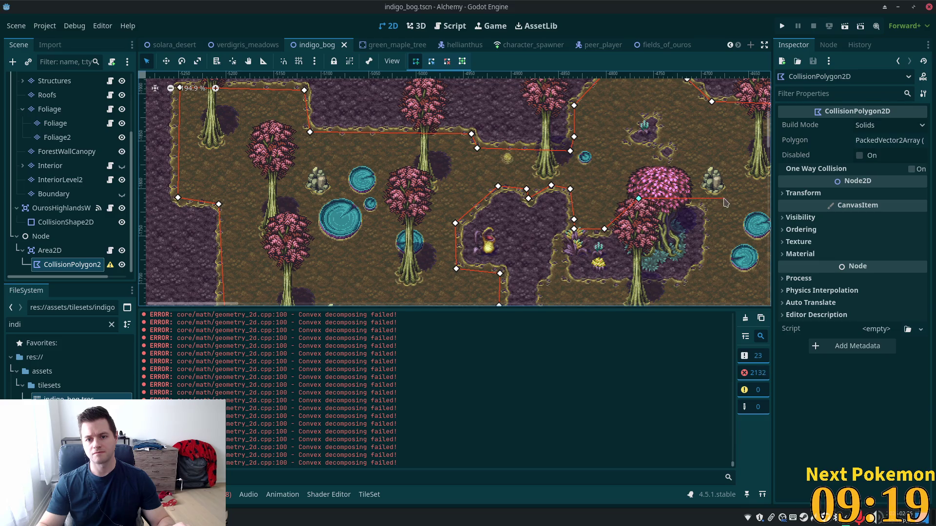
Step: Outline the patch's right side, bottom edge, and inner bend down the left side
{"action": "scroll", "coordinate": [699, 204], "scroll_direction": "down", "scroll_amount": 2}
{"action": "scroll", "coordinate": [698, 203], "scroll_direction": "right", "scroll_amount": 5}
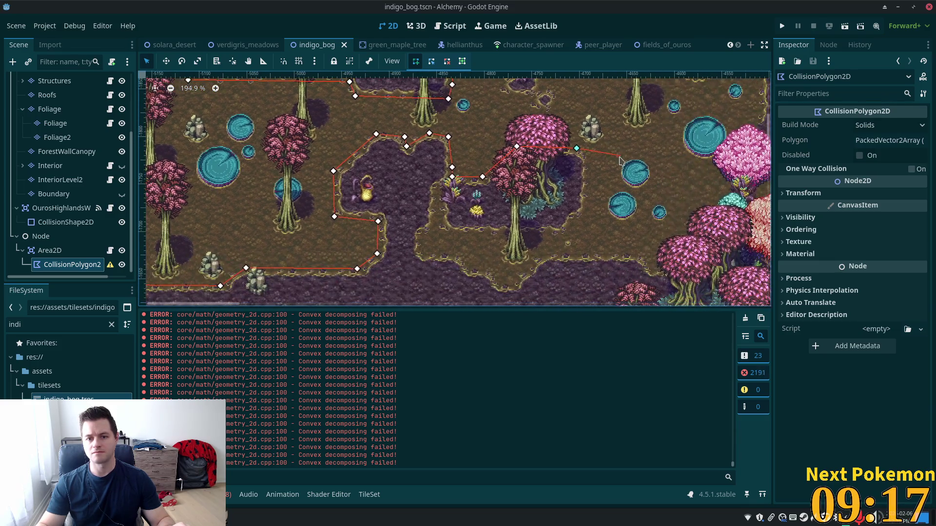
{"action": "left_click", "coordinate": [588, 161]}
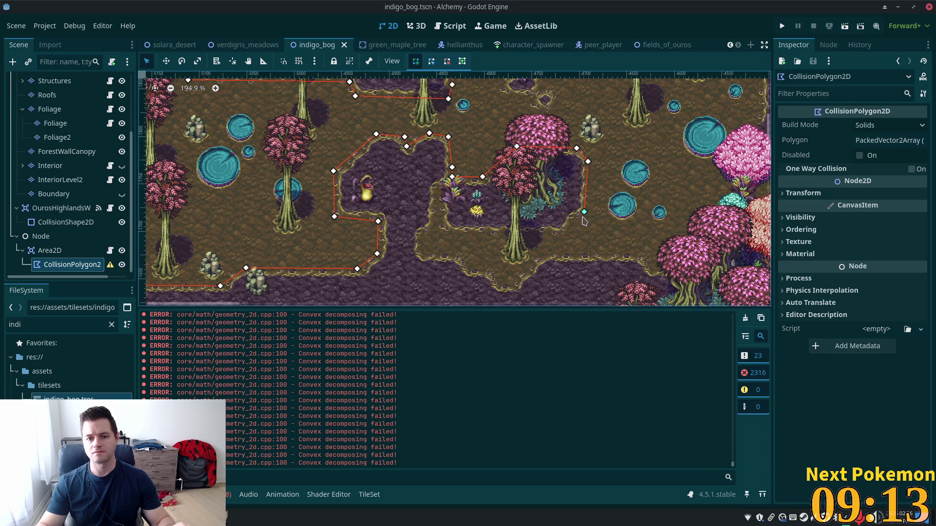
{"action": "left_click", "coordinate": [561, 233]}
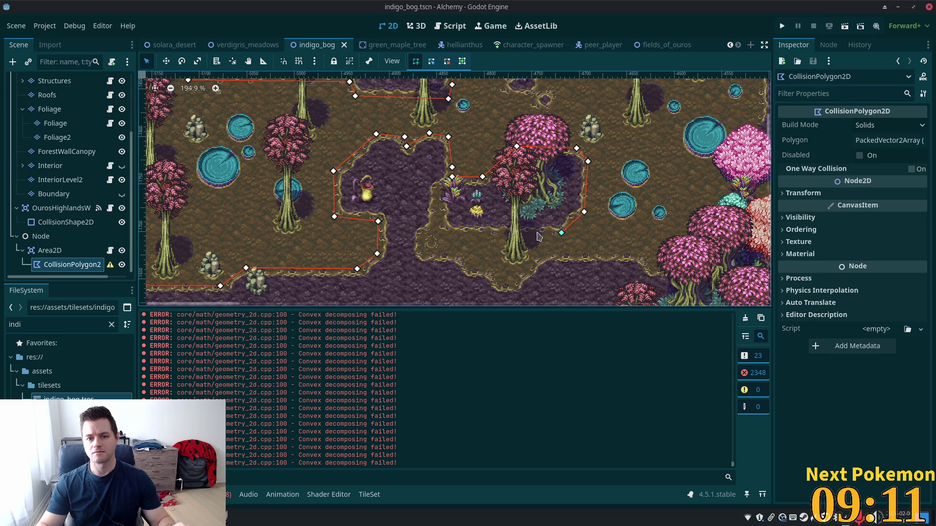
{"action": "left_click", "coordinate": [455, 232]}
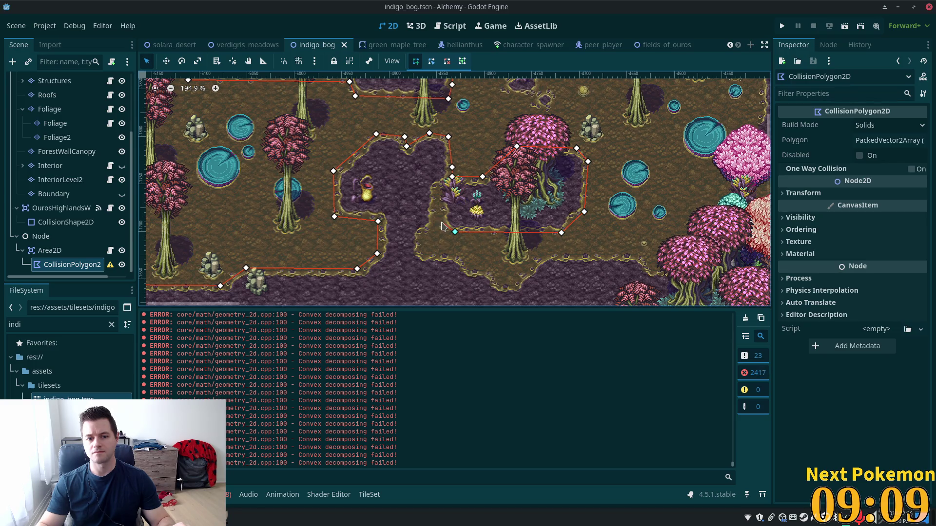
{"action": "left_click", "coordinate": [441, 222]}
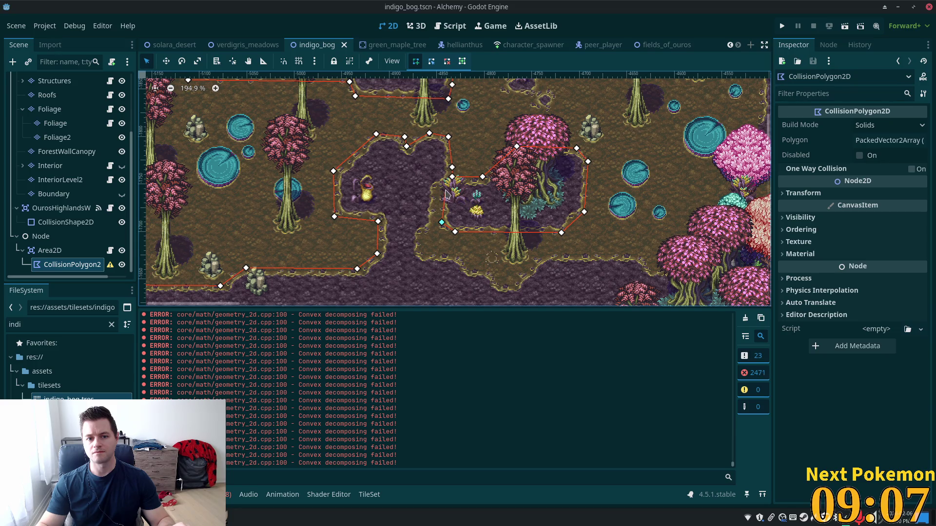
{"action": "left_click", "coordinate": [446, 190]}
{"action": "left_click", "coordinate": [436, 191]}
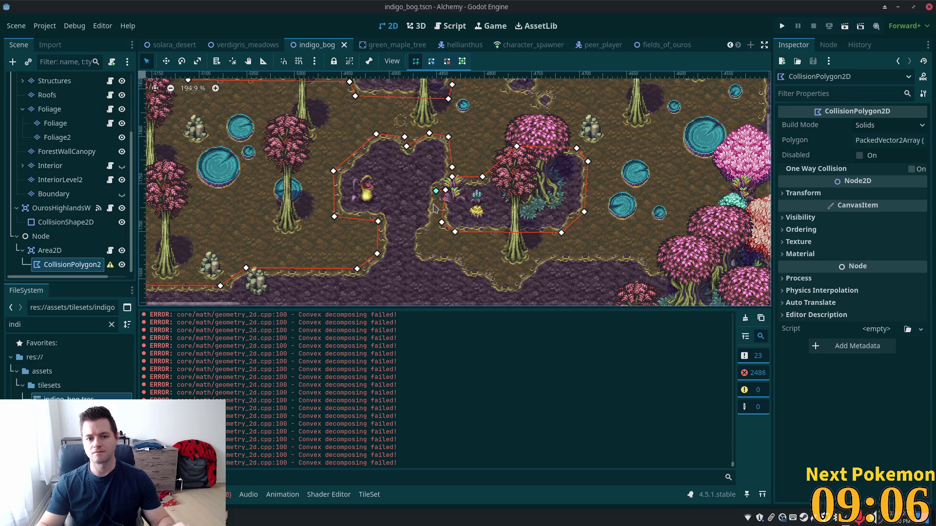
{"action": "left_click", "coordinate": [418, 237]}
{"action": "left_click", "coordinate": [422, 252]}
Step: Trace the lower edge to the patch's far right and close the collision polygon
{"action": "left_click", "coordinate": [464, 259]}
{"action": "left_click", "coordinate": [471, 272]}
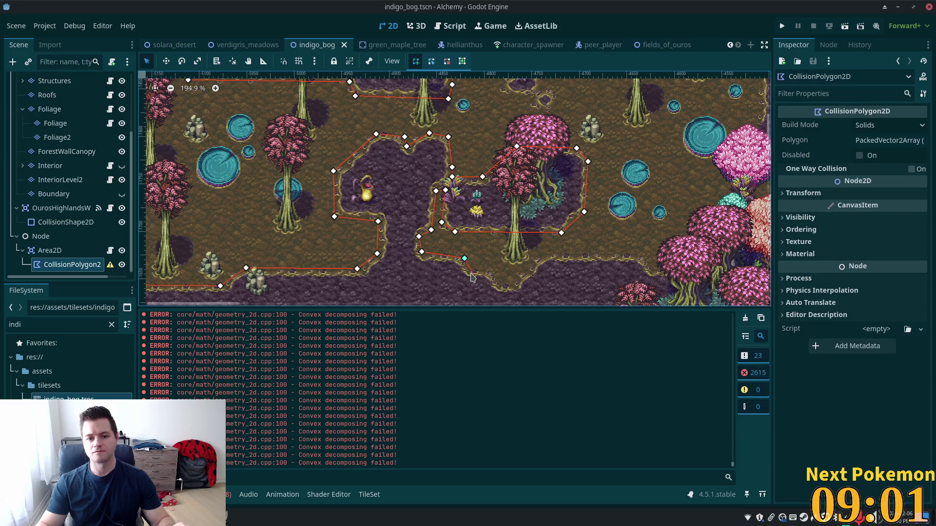
{"action": "left_click", "coordinate": [493, 274]}
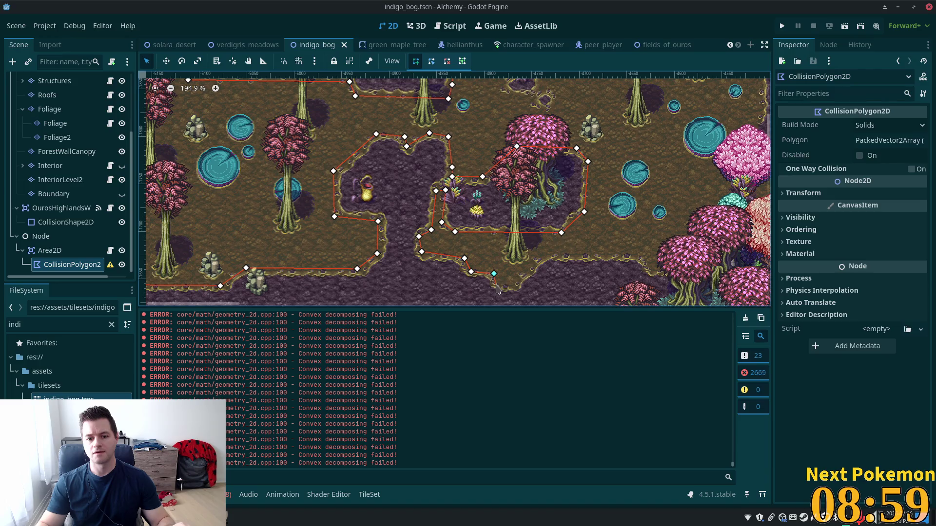
{"action": "left_click", "coordinate": [496, 285]}
{"action": "left_click", "coordinate": [514, 286]}
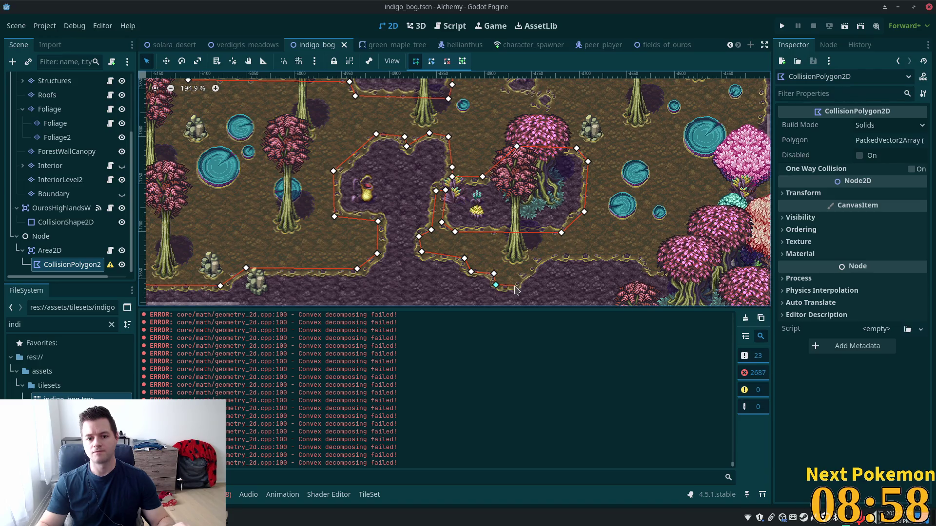
{"action": "left_click", "coordinate": [549, 255]}
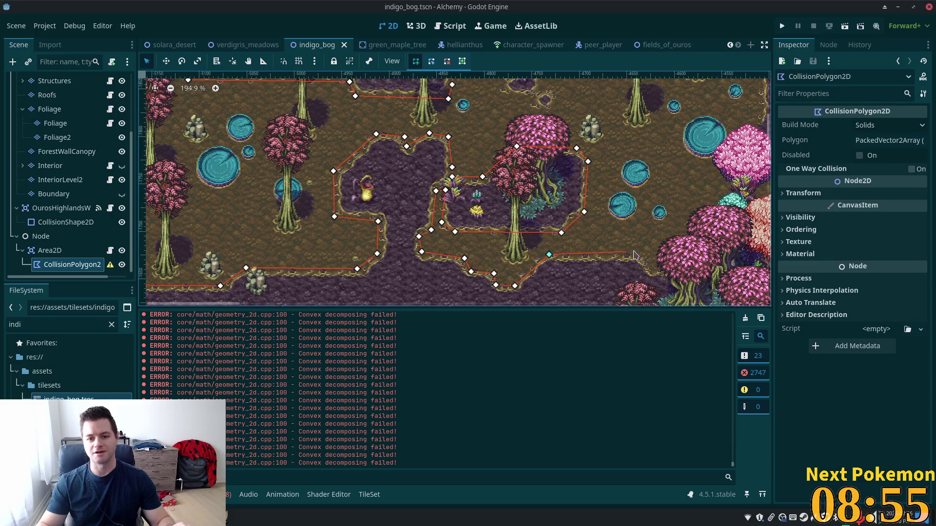
{"action": "left_click", "coordinate": [646, 259]}
{"action": "scroll", "coordinate": [634, 258], "scroll_direction": "right", "scroll_amount": 5}
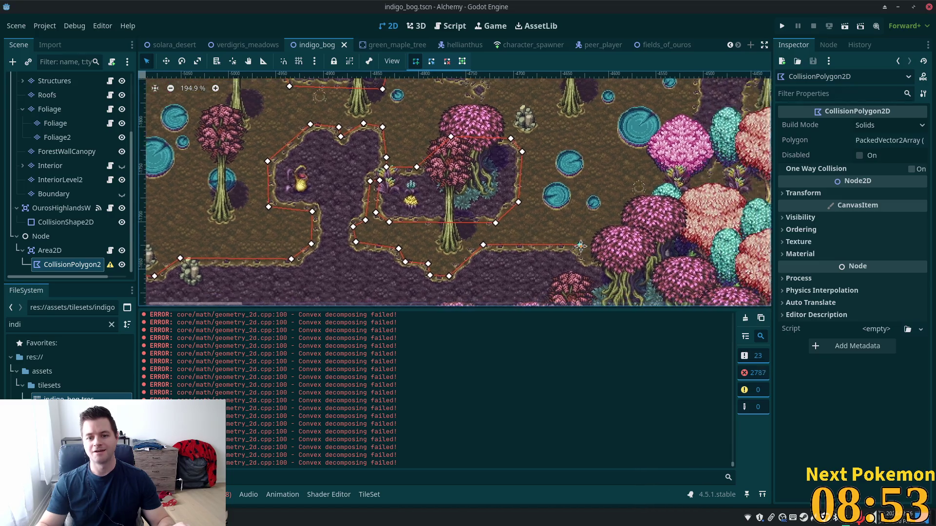
{"action": "scroll", "coordinate": [609, 257], "scroll_direction": "down", "scroll_amount": 1}
{"action": "left_click", "coordinate": [569, 251]}
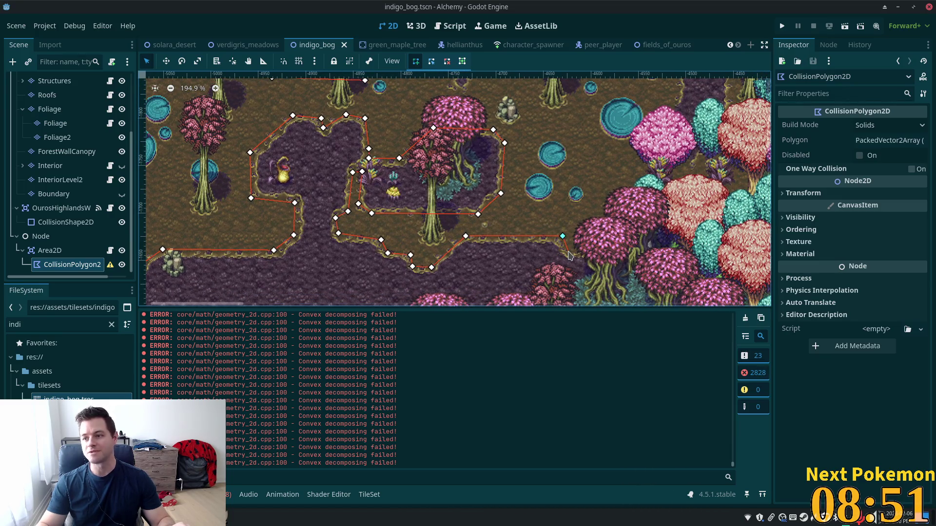
{"action": "key", "text": "Return"}
{"action": "scroll", "coordinate": [513, 207], "scroll_direction": "down", "scroll_amount": 5}
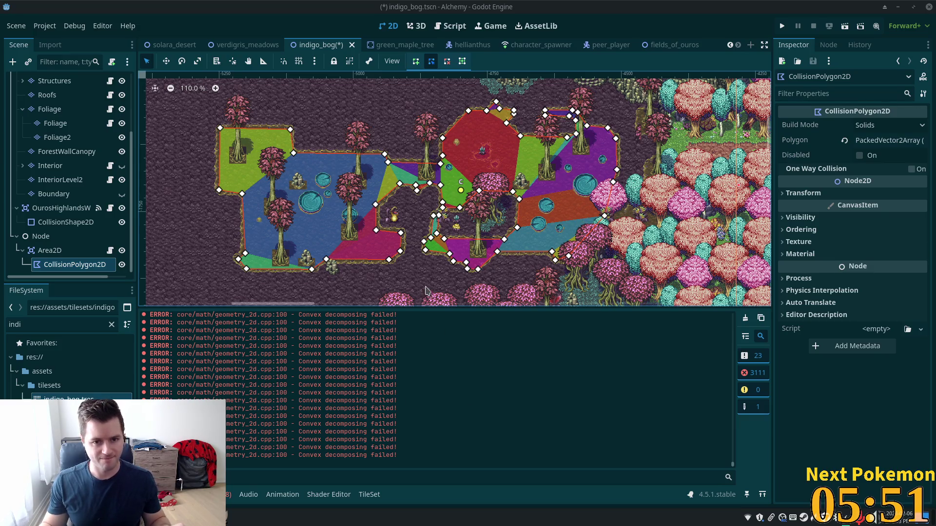
Step: Select the high-grass Area2D holding the traced bog polygon
{"action": "left_click", "coordinate": [50, 250]}
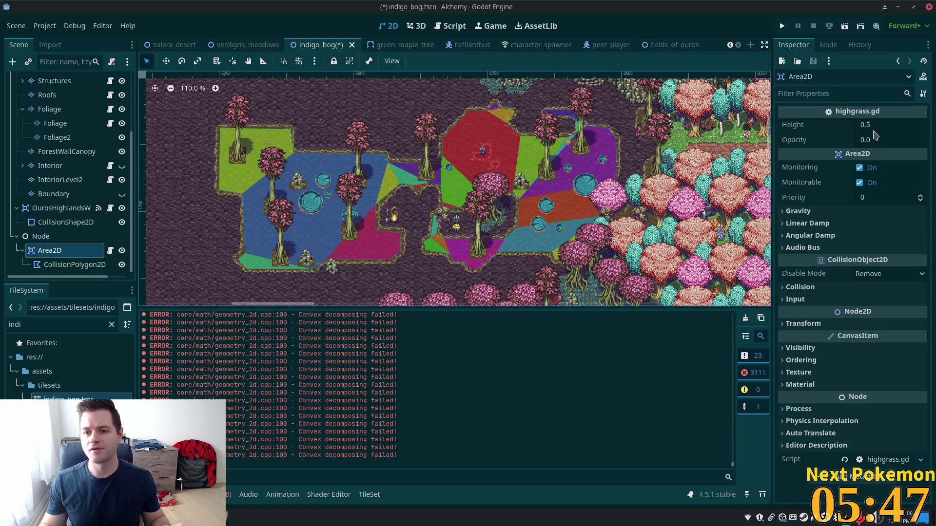
Step: Set the high-grass Opacity to 0.35 and Height to 0.1, then save indigo_bog
{"action": "left_click", "coordinate": [879, 138]}
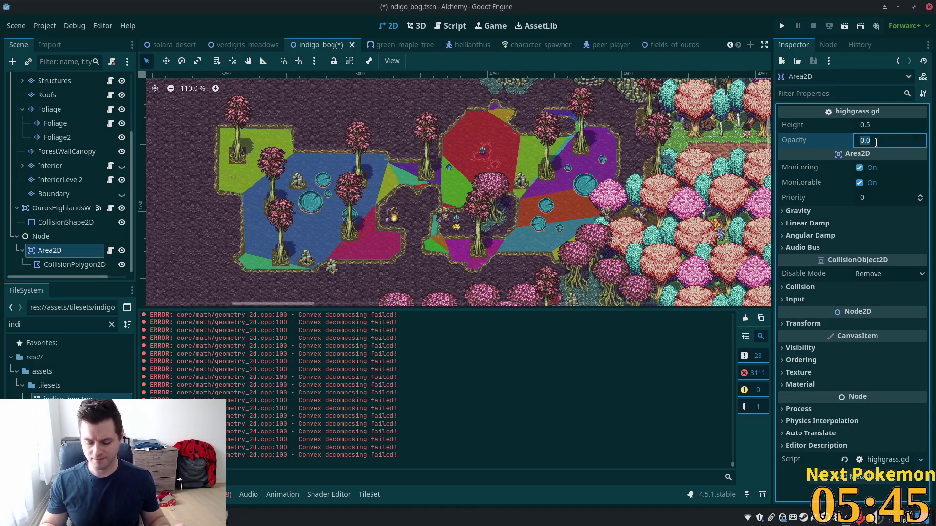
{"action": "type", "text": "0."}
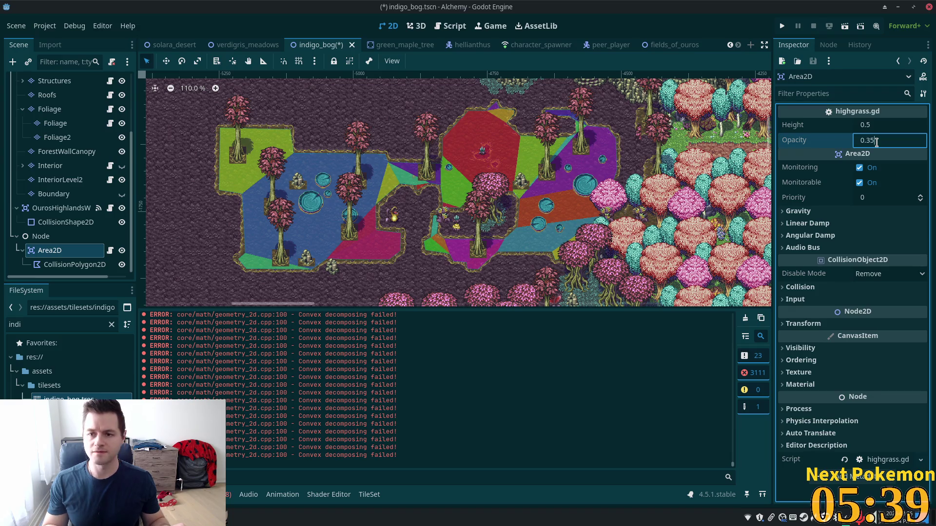
{"action": "left_click", "coordinate": [895, 125]}
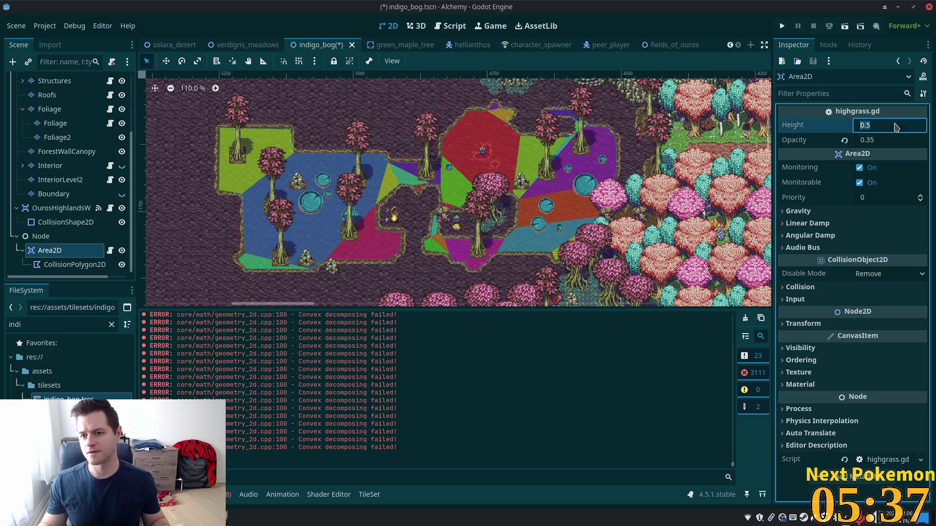
{"action": "type", "text": "0."}
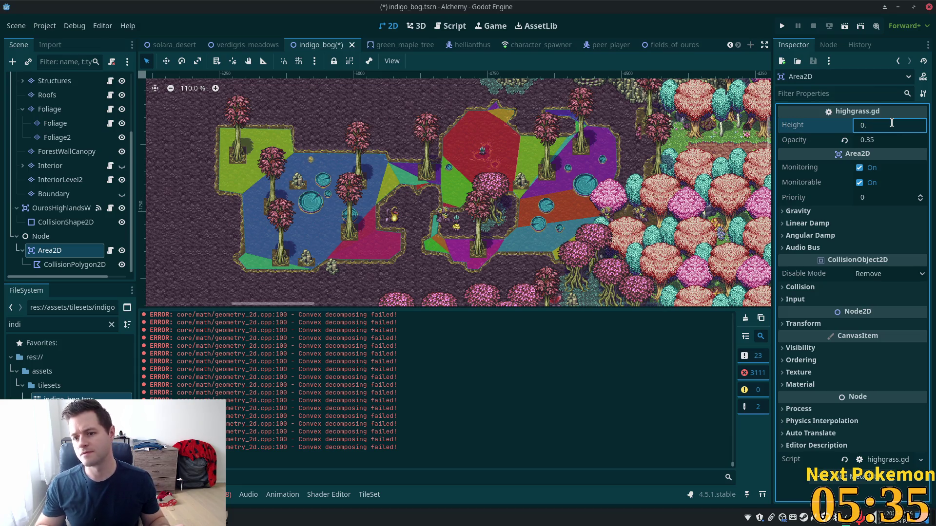
{"action": "key", "text": "Tab"}
{"action": "key", "text": "ctrl+s"}
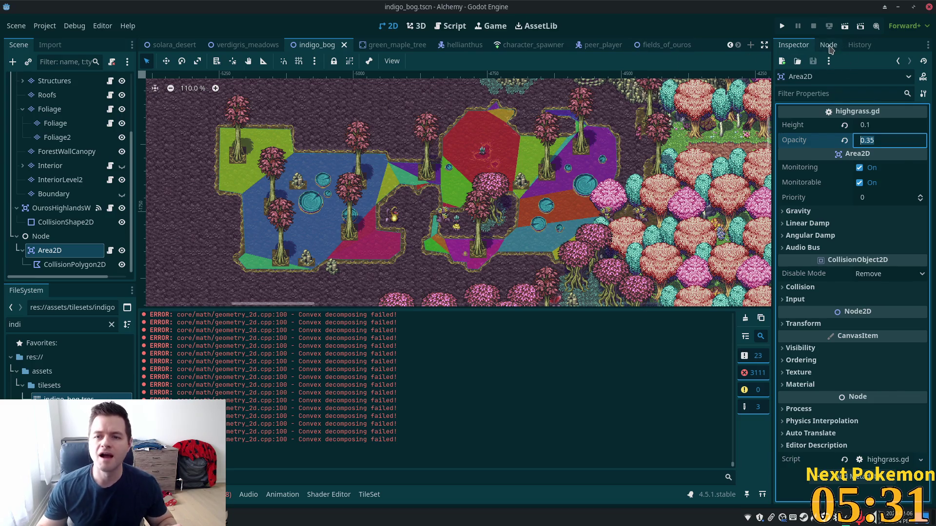
Step: Connect the Area2D's body_entered signal to _on_body_entered in its own script
{"action": "left_click", "coordinate": [830, 46]}
{"action": "double_click", "coordinate": [838, 168]}
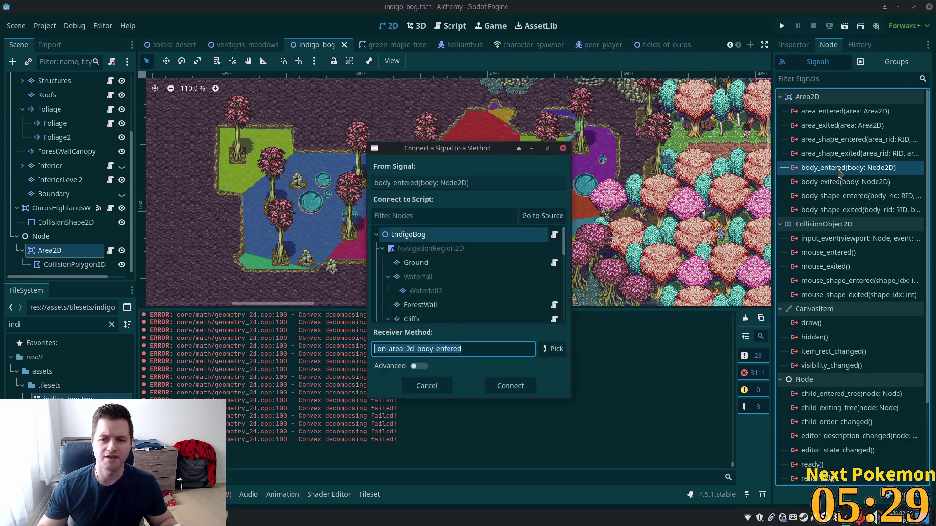
{"action": "left_click", "coordinate": [541, 202]}
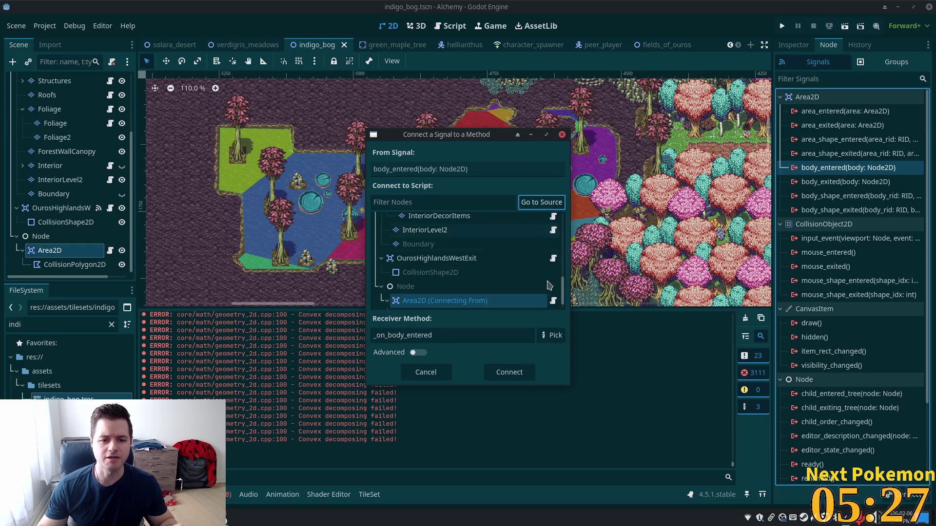
{"action": "left_click", "coordinate": [526, 370]}
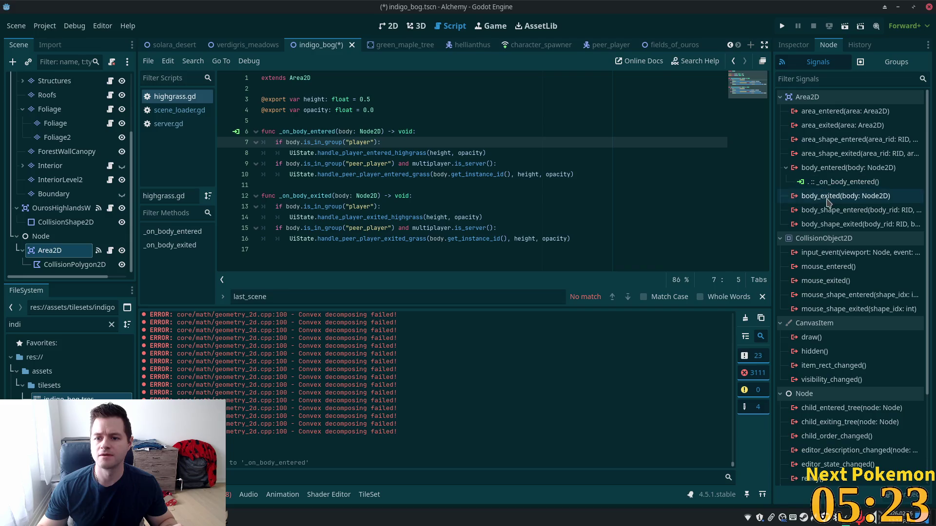
Step: Connect body_exited to _on_body_exited in the same script and save the scene
{"action": "double_click", "coordinate": [831, 195]}
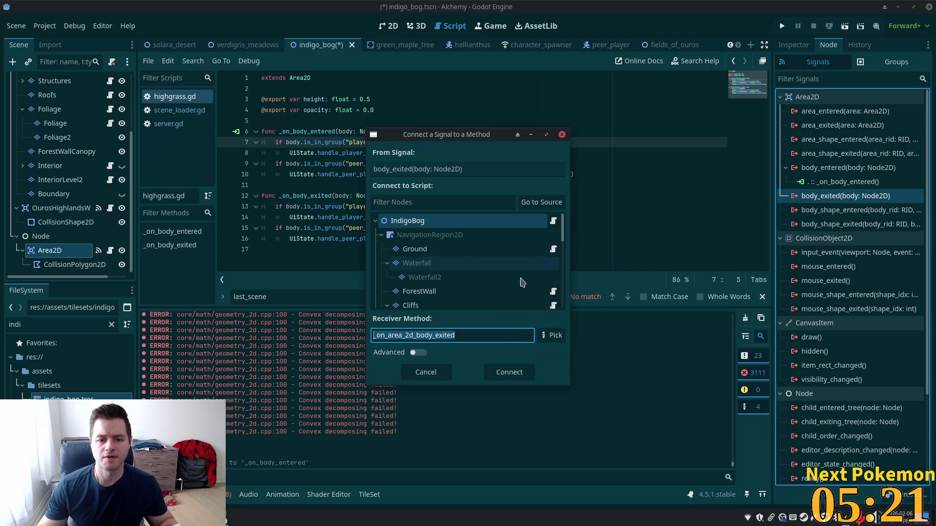
{"action": "scroll", "coordinate": [508, 300], "scroll_direction": "down", "scroll_amount": 3}
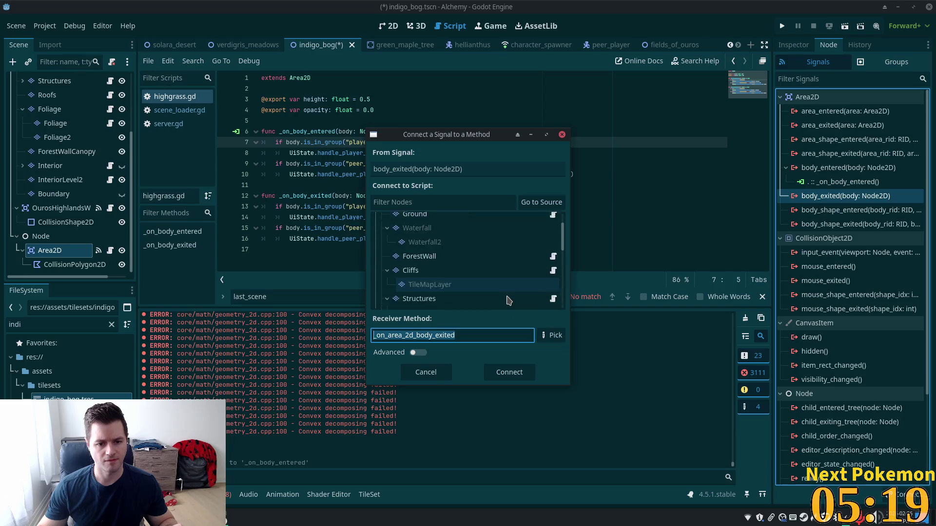
{"action": "scroll", "coordinate": [508, 299], "scroll_direction": "down", "scroll_amount": 2}
{"action": "left_click", "coordinate": [508, 298]}
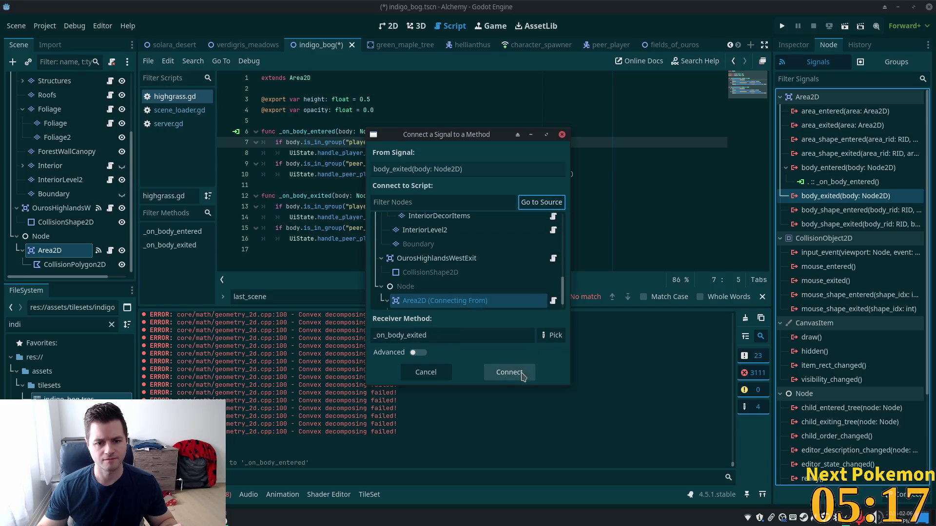
{"action": "left_click", "coordinate": [510, 373]}
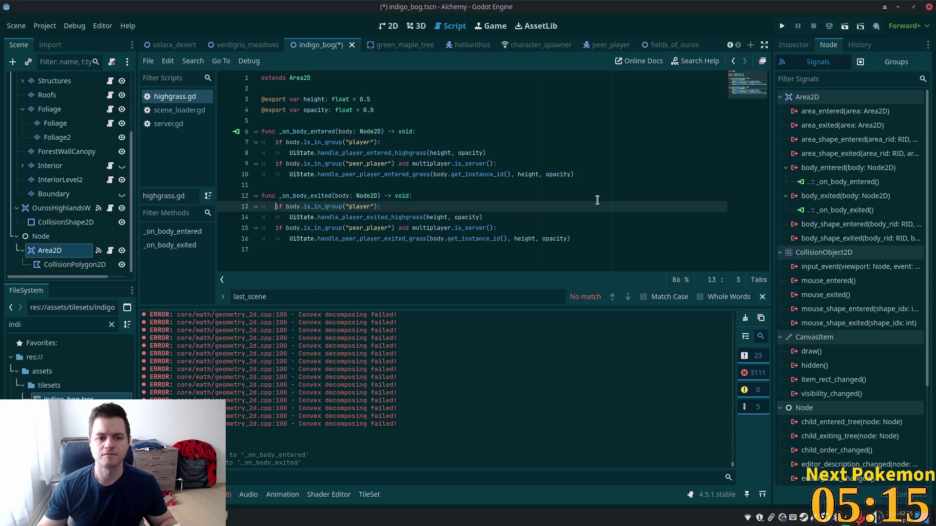
{"action": "key", "text": "ctrl+s"}
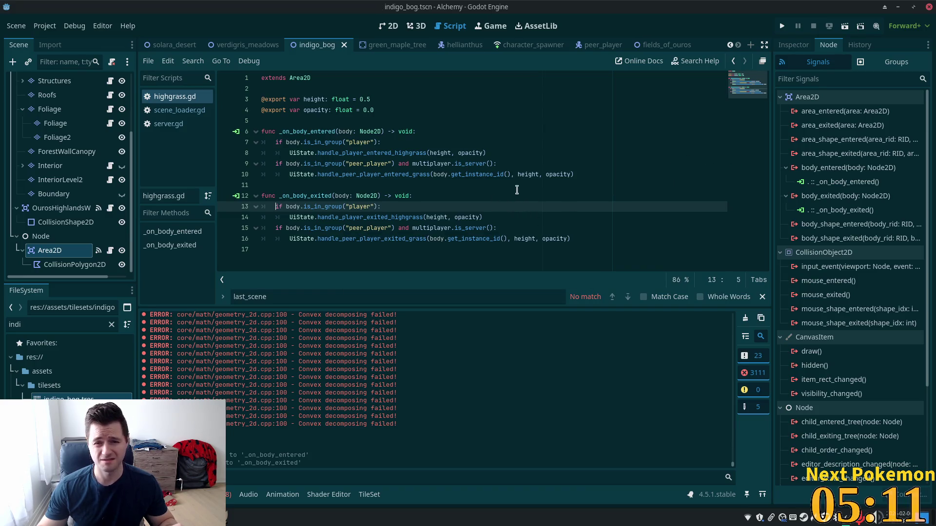
Step: Inspect verdigris_meadows' first Area2DHighgrass (height 0.5, opacity 0.25), then run the game
{"action": "left_click", "coordinate": [246, 45]}
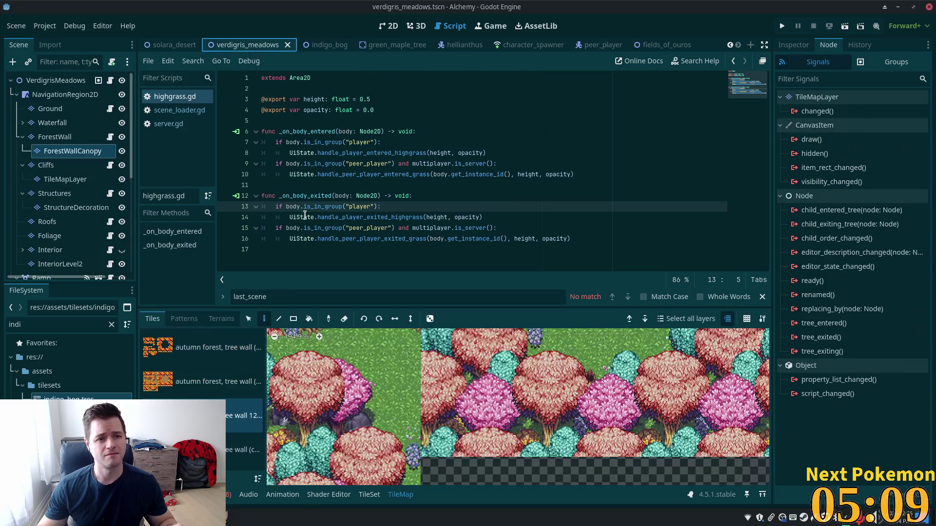
{"action": "scroll", "coordinate": [63, 229], "scroll_direction": "down", "scroll_amount": 1}
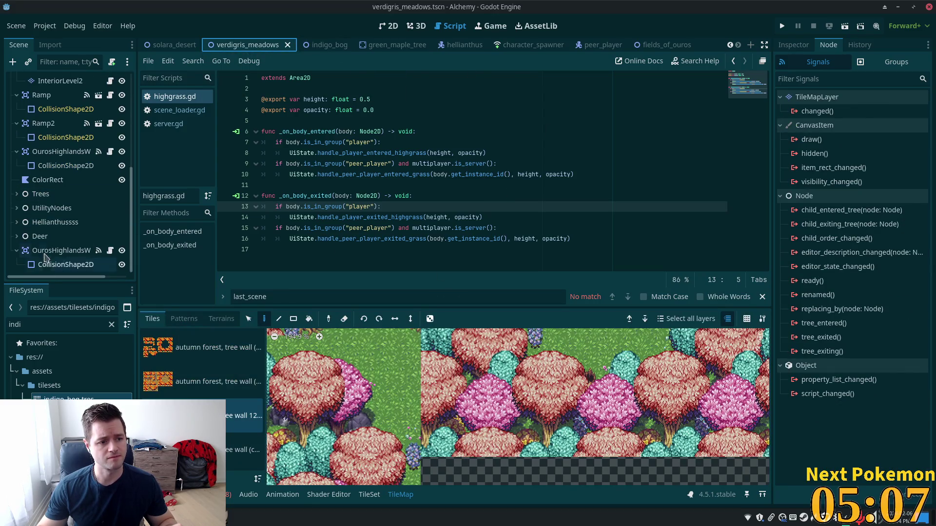
{"action": "left_click", "coordinate": [43, 208]}
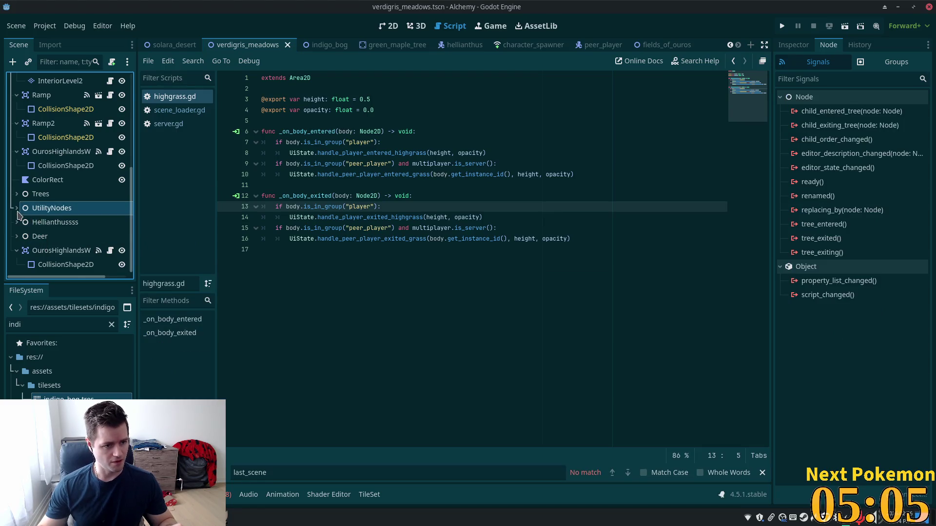
{"action": "left_click", "coordinate": [16, 208]}
{"action": "left_click", "coordinate": [64, 223]}
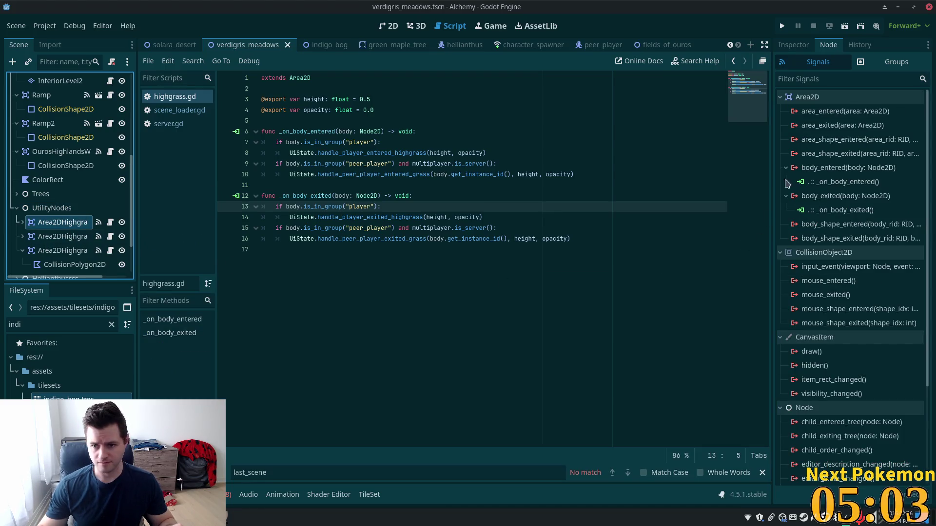
{"action": "left_click", "coordinate": [793, 45]}
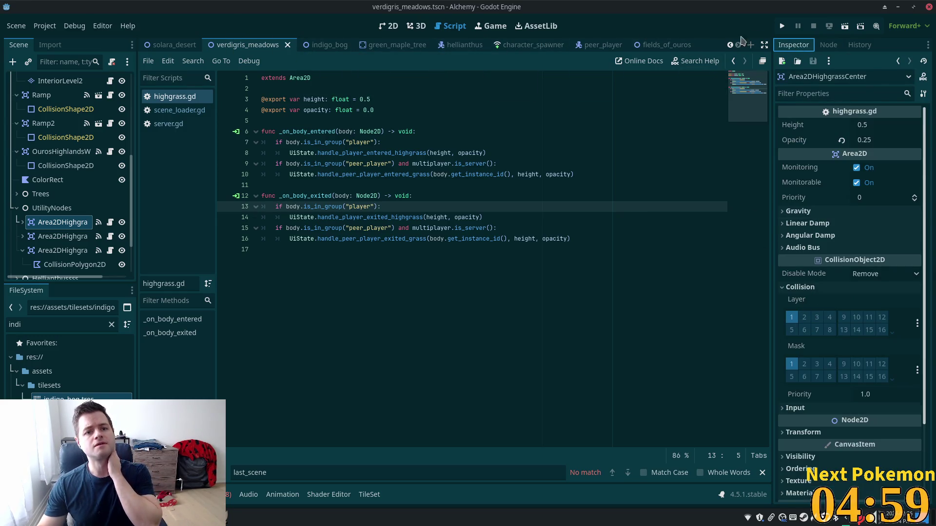
{"action": "left_click", "coordinate": [785, 28]}
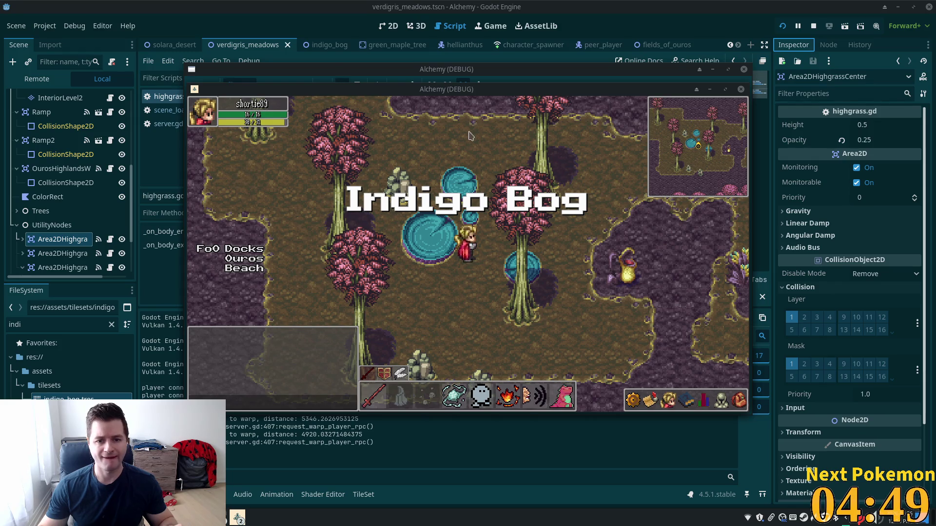
Step: Walk the first player around through the Indigo Bog high grass
{"action": "key", "text": "Down"}
{"action": "key", "text": "Right"}
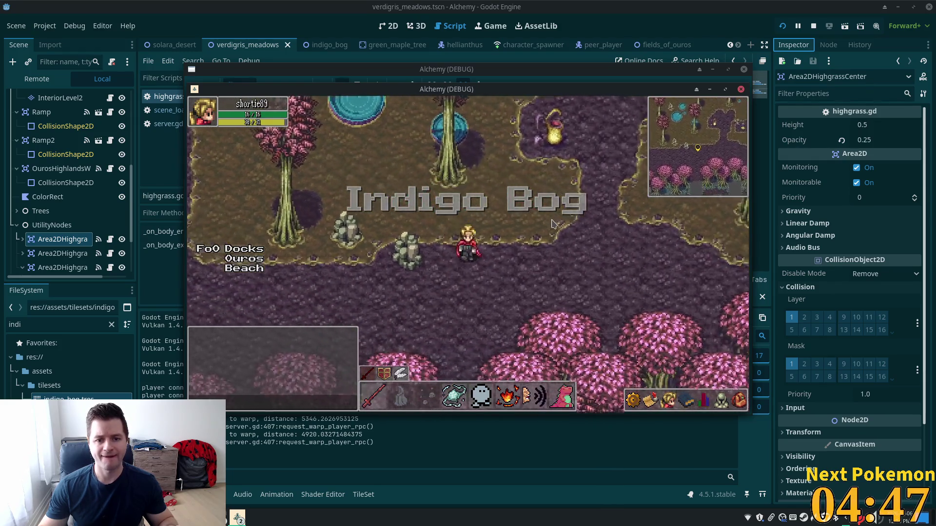
{"action": "key", "text": "Up"}
{"action": "key", "text": "Right"}
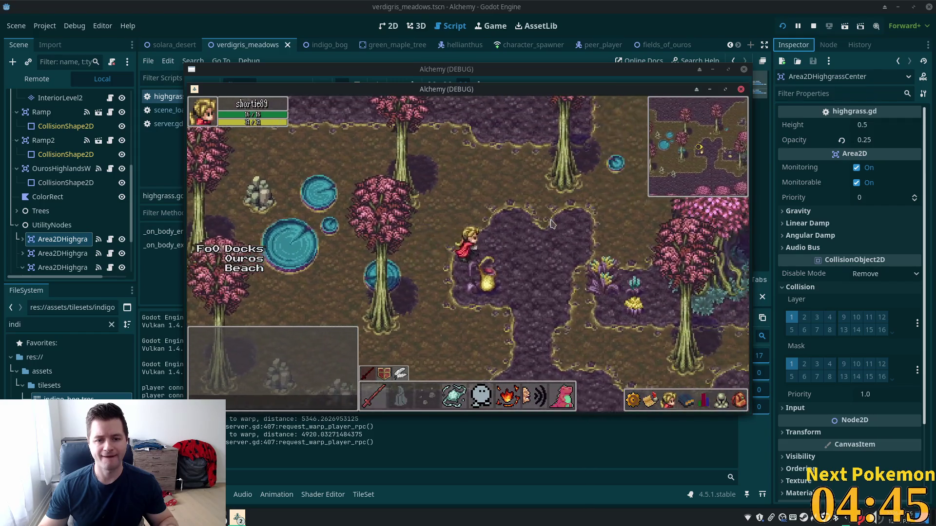
{"action": "key", "text": "Right"}
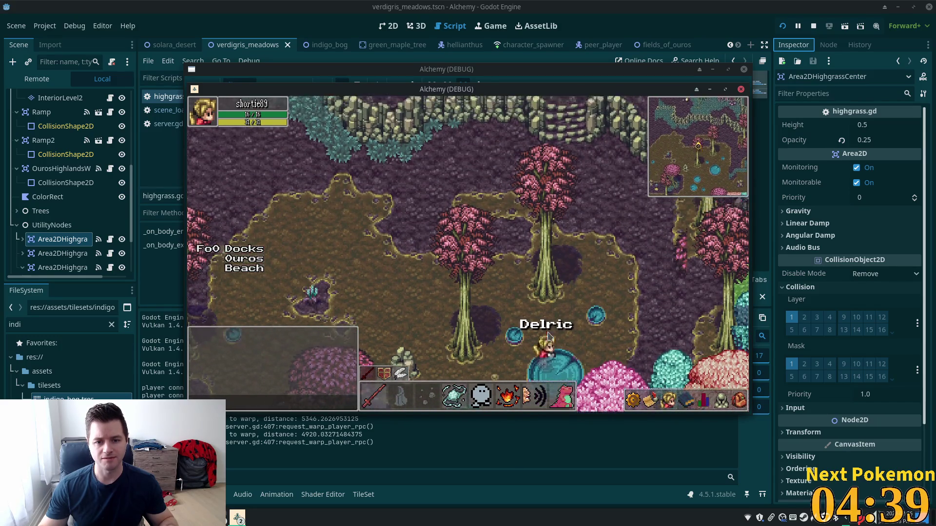
{"action": "key", "text": "Down"}
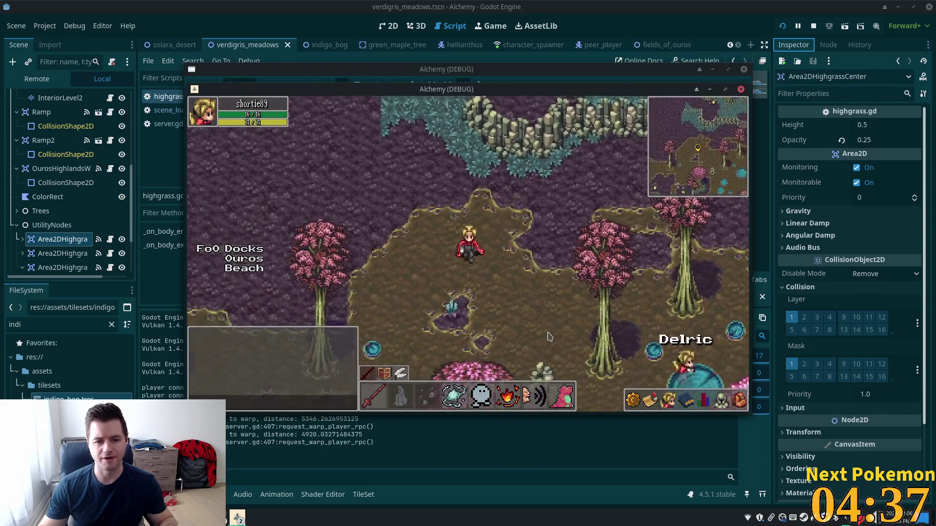
{"action": "key", "text": "Left"}
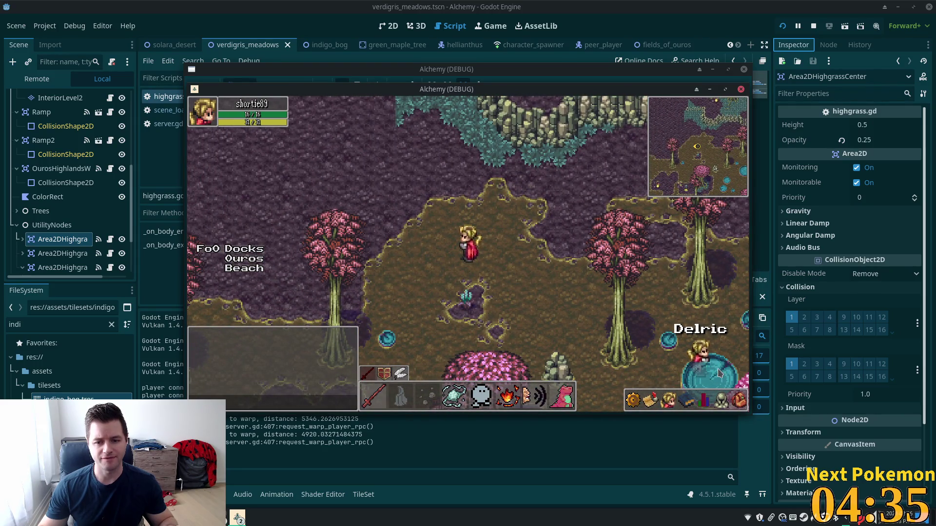
{"action": "key", "text": "Left"}
Step: Move the front game window aside, walk the second client's character around, then return to the editor
{"action": "left_click_drag", "start_coordinate": [399, 92], "coordinate": [608, 156]}
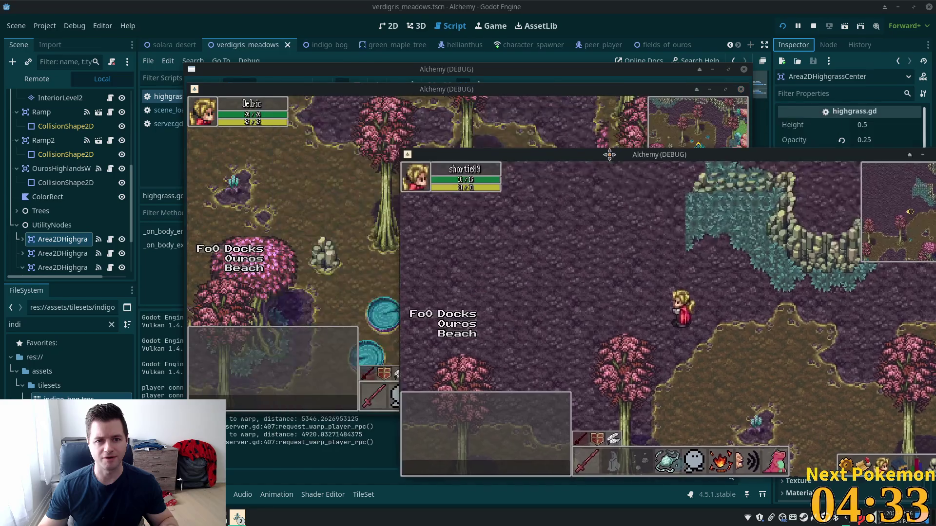
{"action": "key", "text": "Up"}
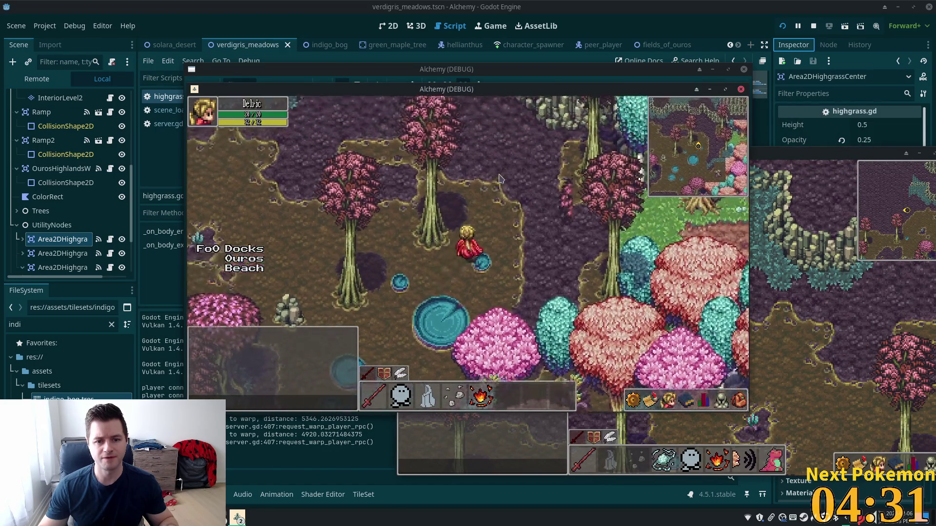
{"action": "key", "text": "Up"}
{"action": "key", "text": "Right"}
{"action": "key", "text": "Left"}
{"action": "key", "text": "Up"}
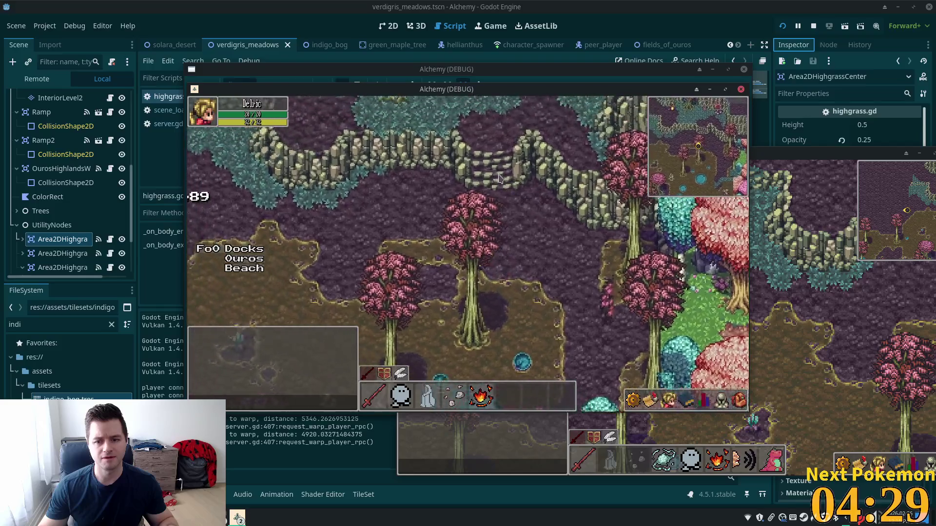
{"action": "key", "text": "Left"}
{"action": "key", "text": "Down"}
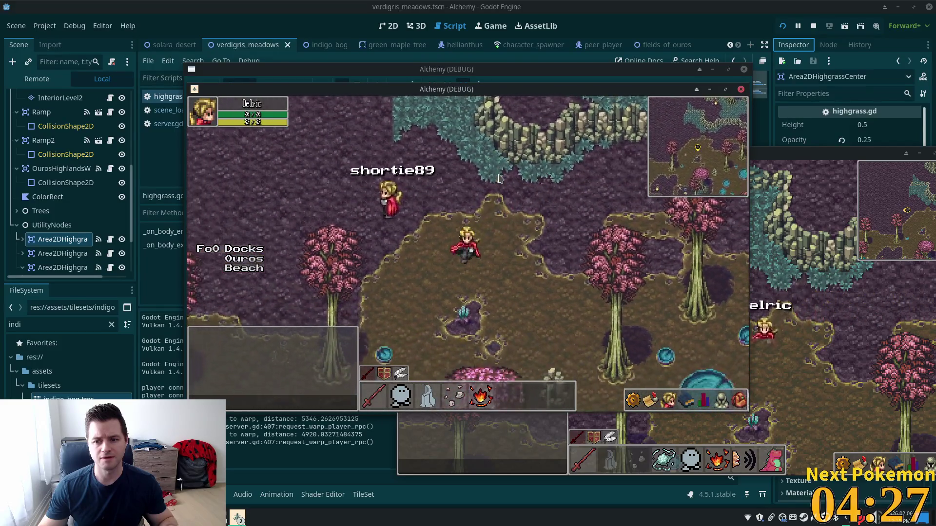
{"action": "key", "text": "Right"}
{"action": "key", "text": "Down"}
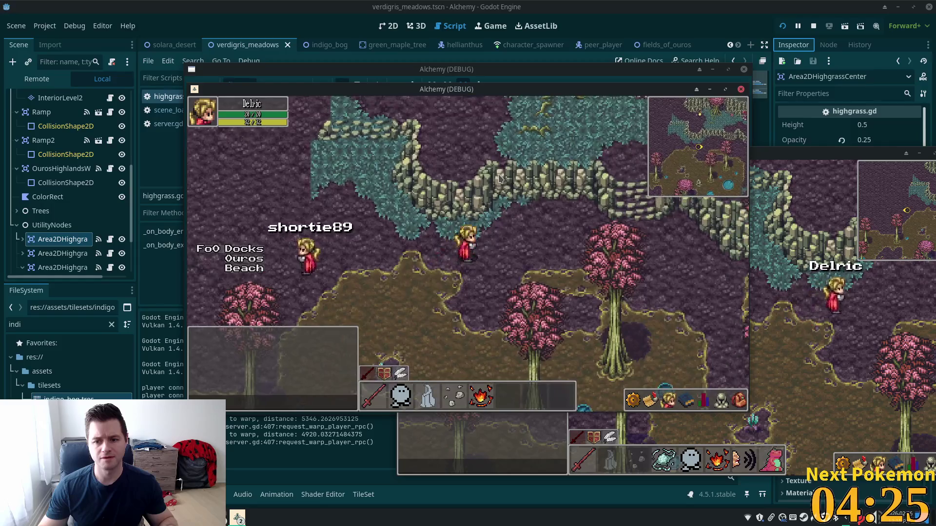
{"action": "key", "text": "Up"}
{"action": "key", "text": "Up"}
{"action": "key", "text": "Right"}
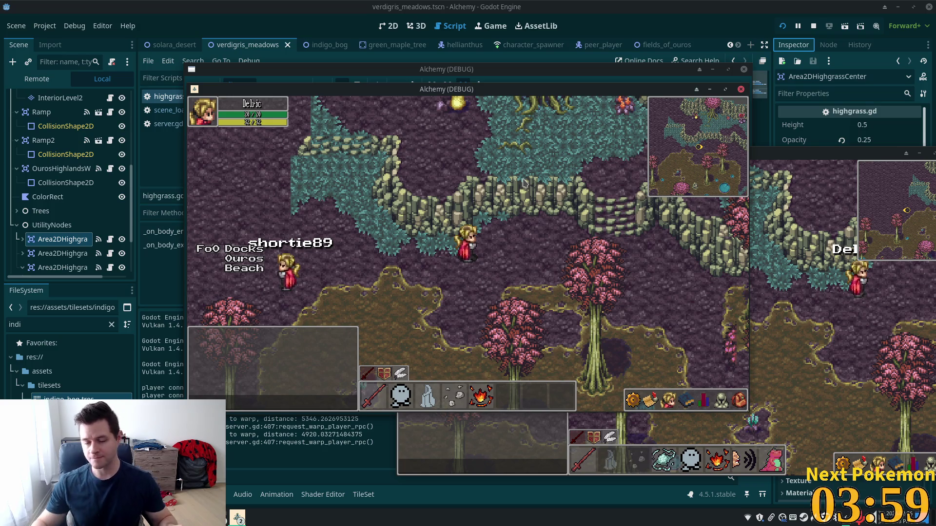
{"action": "left_click", "coordinate": [475, 267]}
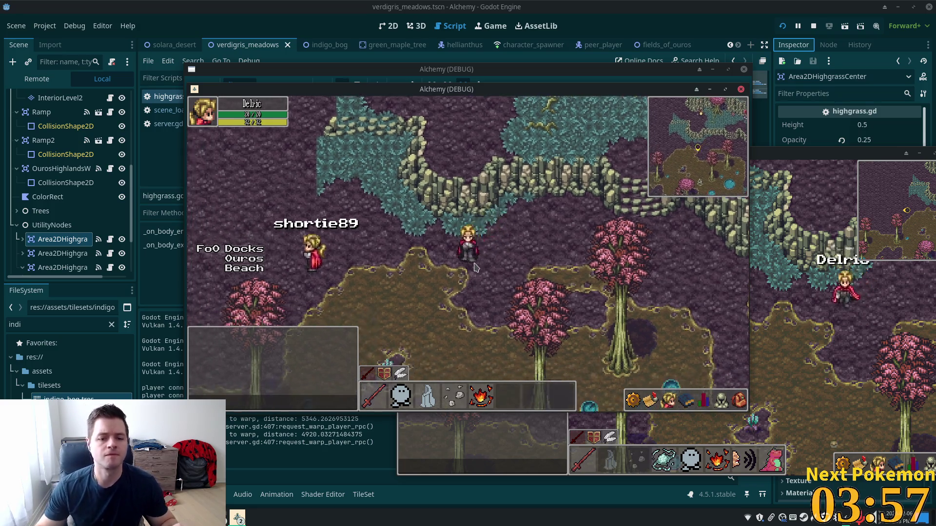
{"action": "key", "text": "alt+Tab"}
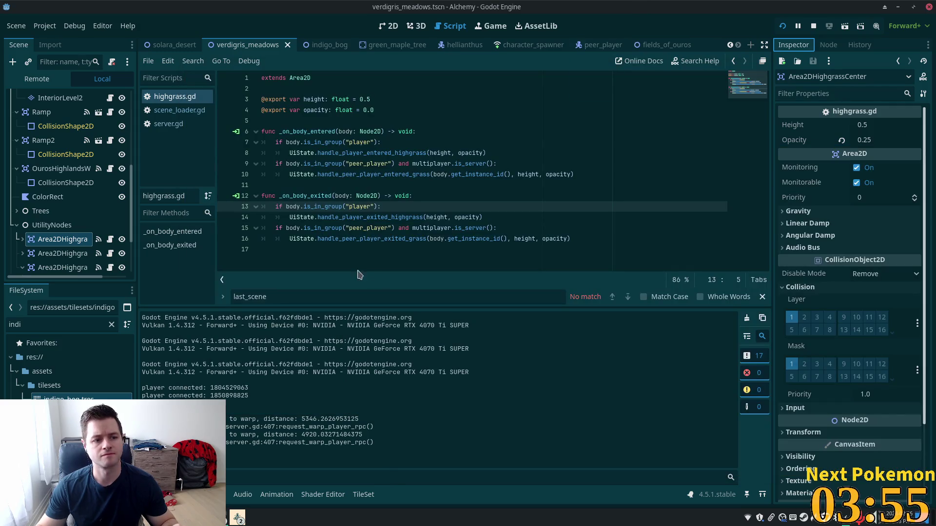
Step: Show the solara_desert scene in the 2D view
{"action": "scroll", "coordinate": [78, 229], "scroll_direction": "down", "scroll_amount": 3}
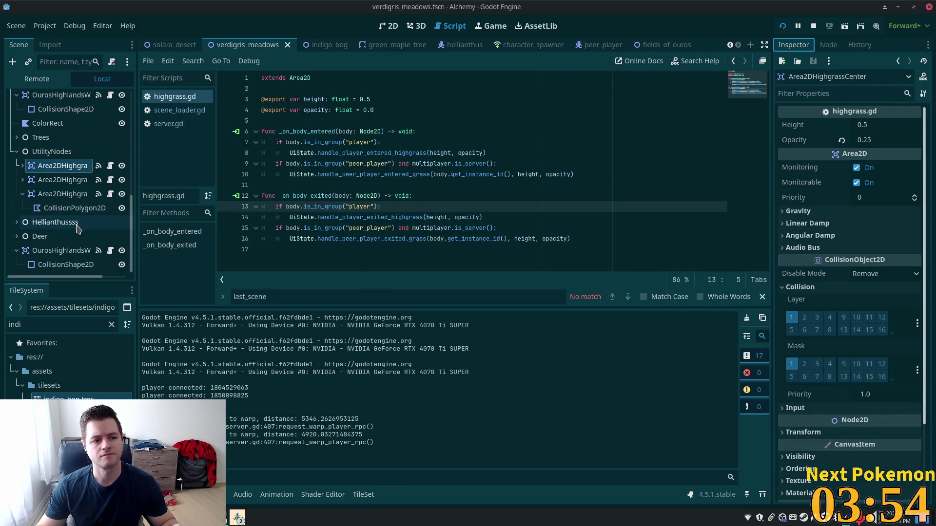
{"action": "left_click", "coordinate": [162, 45]}
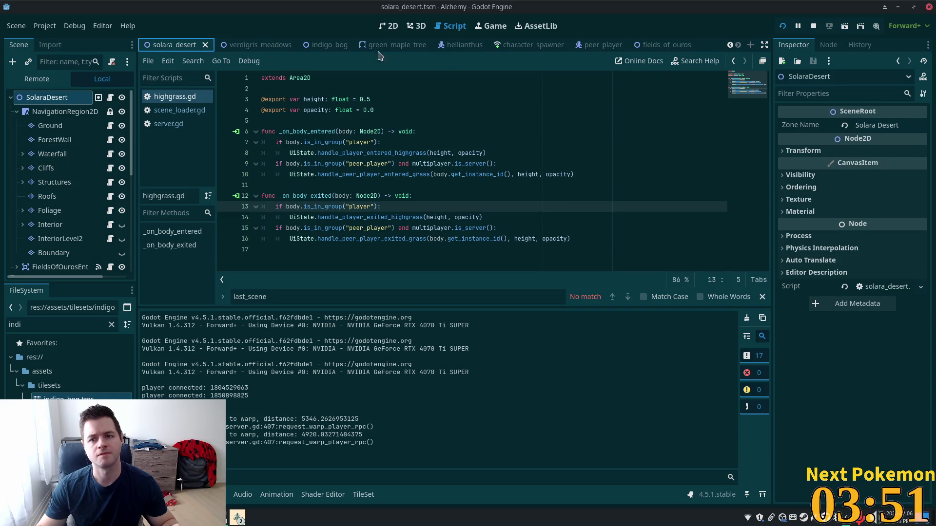
{"action": "left_click", "coordinate": [389, 26]}
{"action": "scroll", "coordinate": [84, 199], "scroll_direction": "down", "scroll_amount": 3}
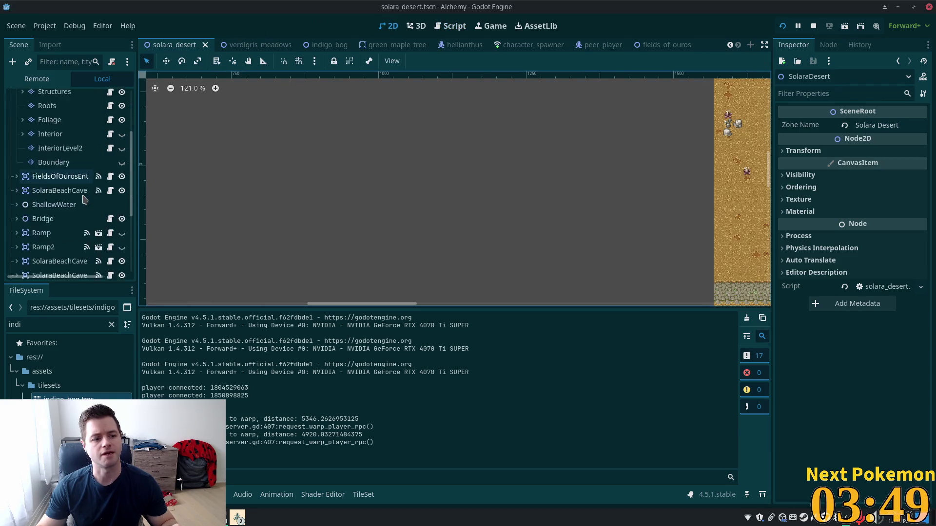
{"action": "scroll", "coordinate": [84, 199], "scroll_direction": "down", "scroll_amount": 4}
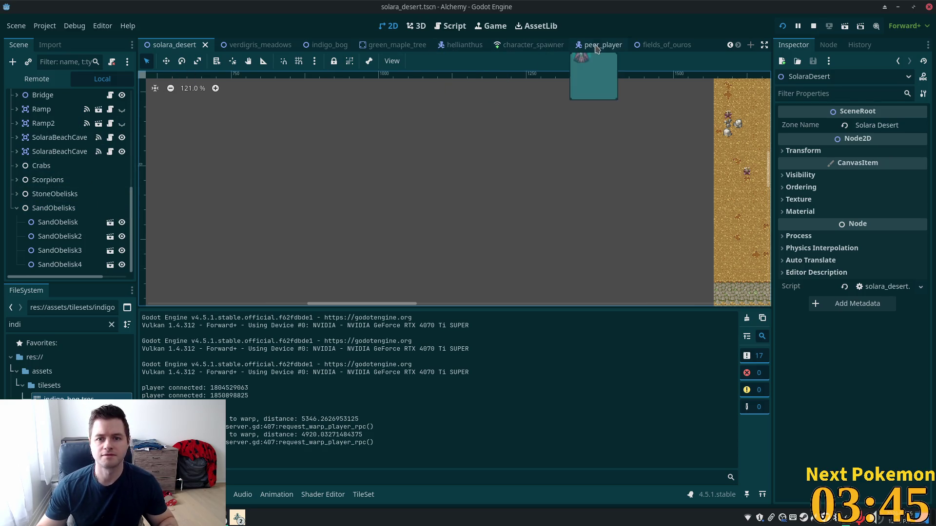
Step: Raise the indigo_bog high-grass Height to 0.25 and relaunch the game
{"action": "left_click", "coordinate": [319, 45]}
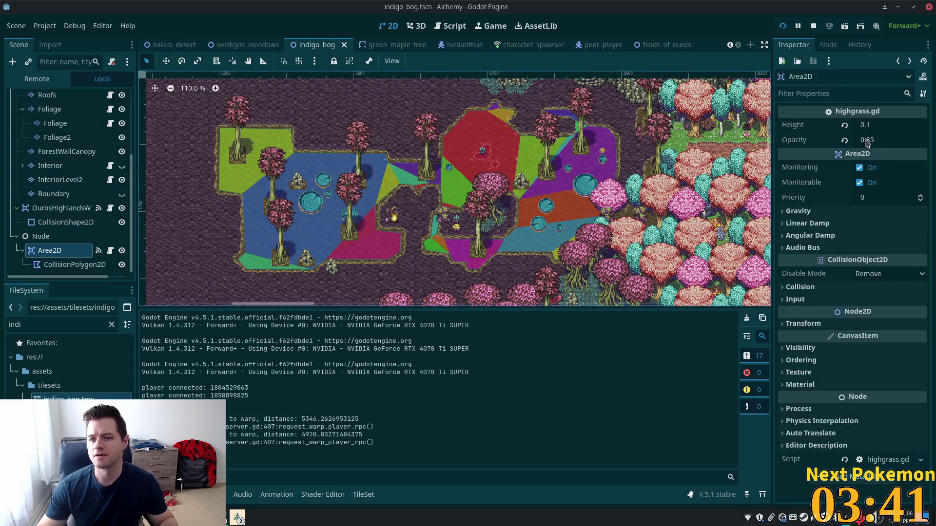
{"action": "left_click", "coordinate": [872, 125]}
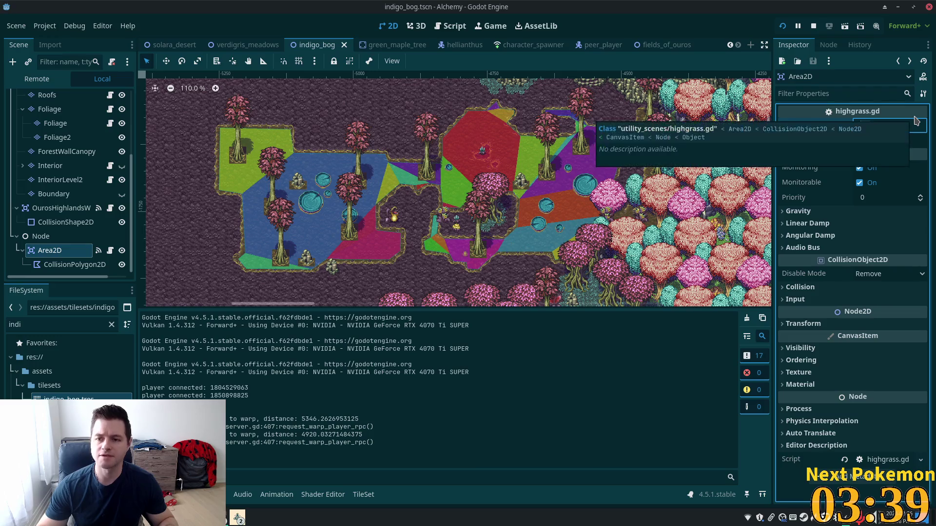
{"action": "type", "text": "0.25"}
{"action": "key", "text": "Tab"}
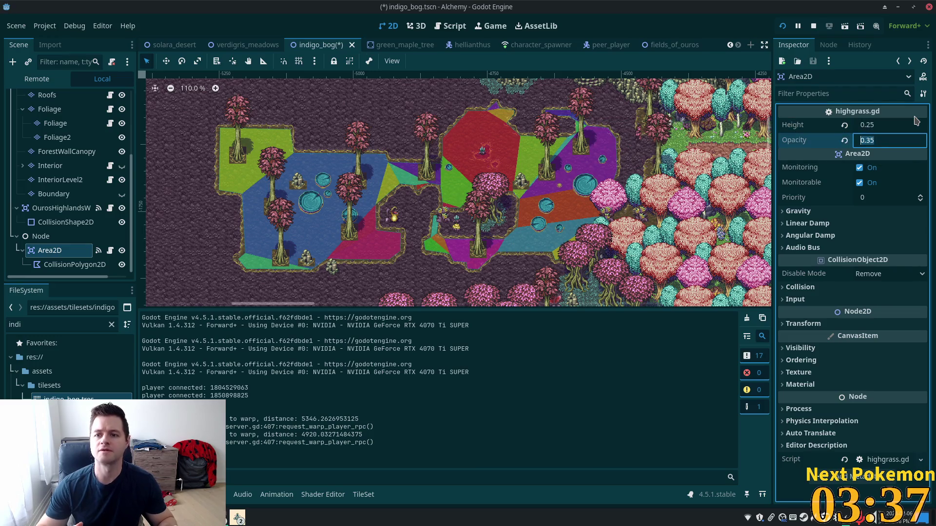
{"action": "key", "text": "F5"}
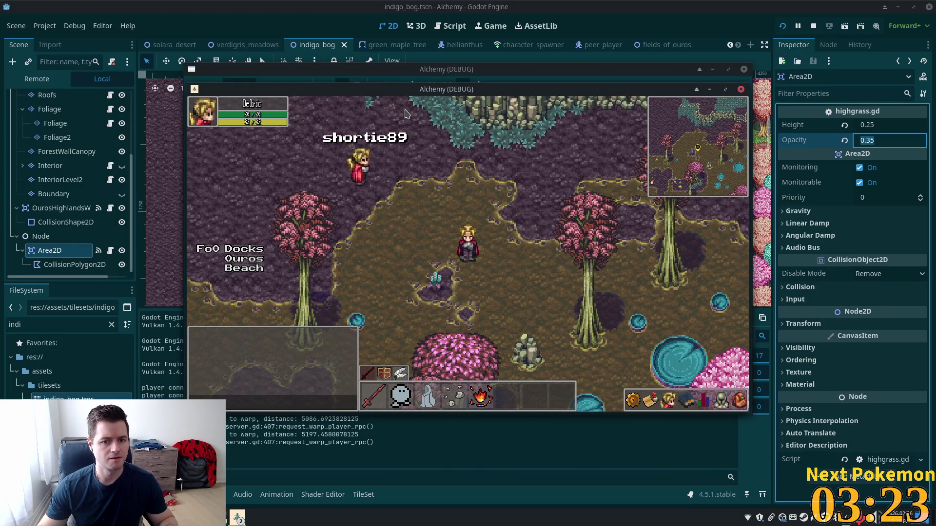
Step: Walk the player around the Indigo Bog grass at Height 0.25, then bring the editor forward
{"action": "key", "text": "Down"}
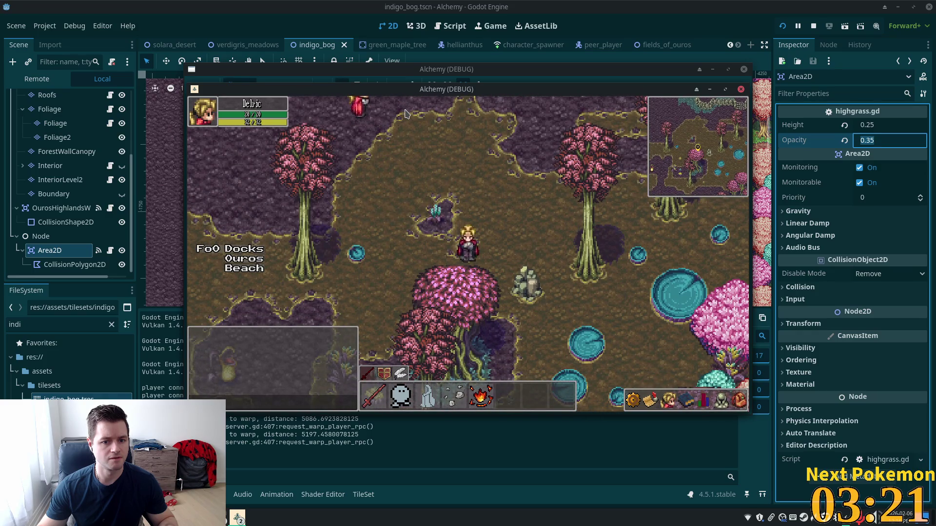
{"action": "key", "text": "Up"}
{"action": "key", "text": "Left"}
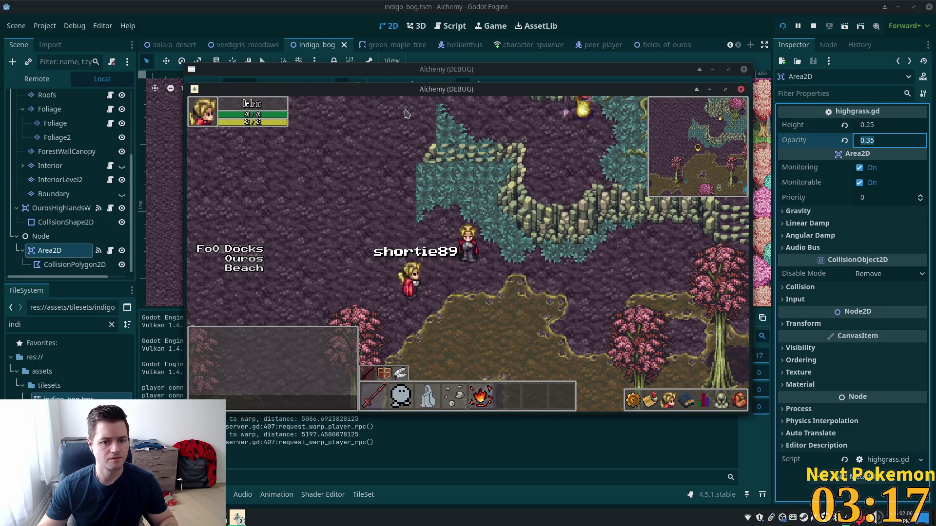
{"action": "key", "text": "Down"}
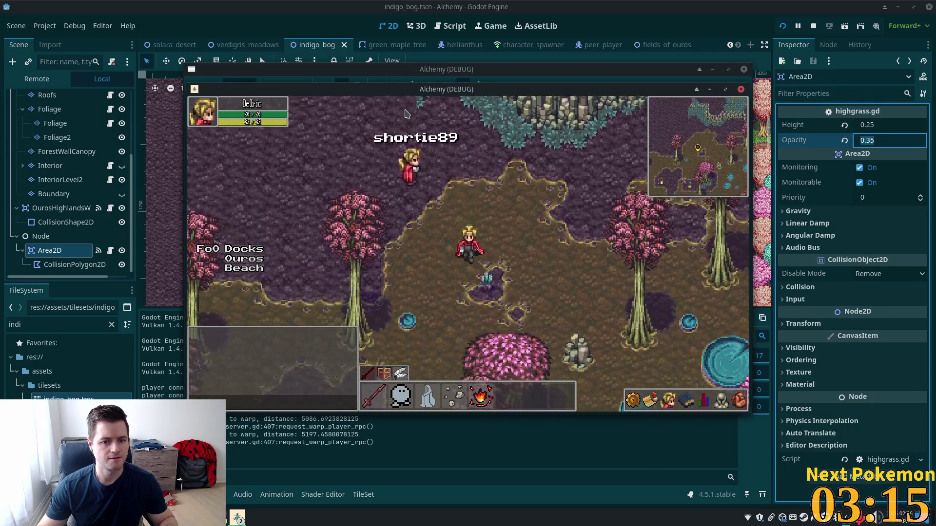
{"action": "key", "text": "Right"}
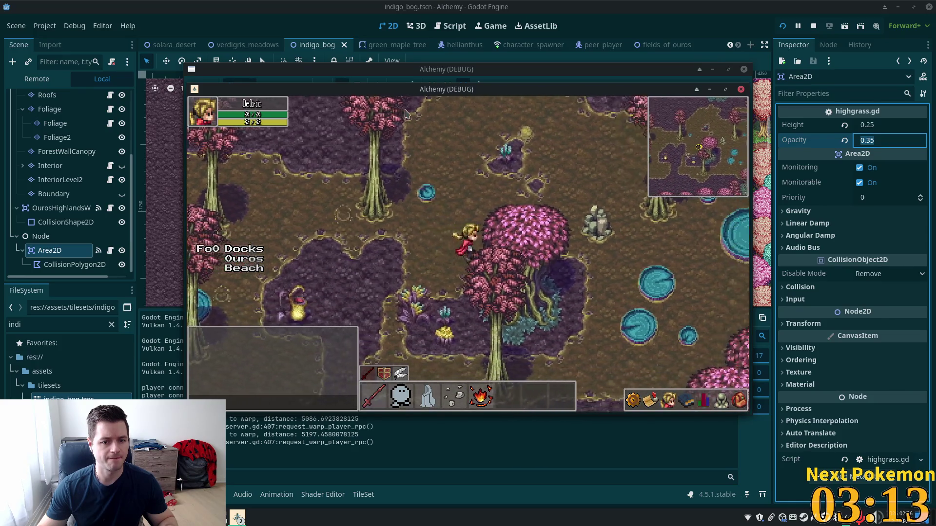
{"action": "key", "text": "Up"}
{"action": "key", "text": "Right"}
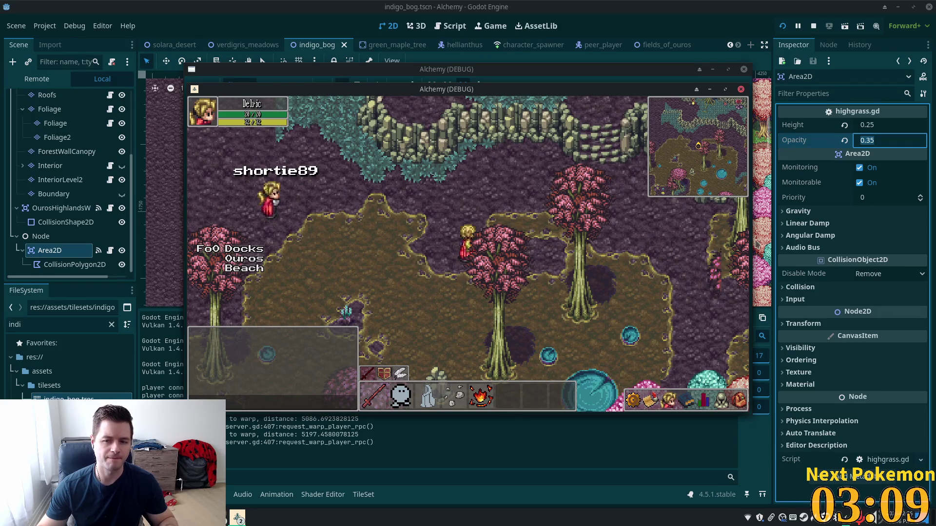
{"action": "left_click", "coordinate": [725, 32]}
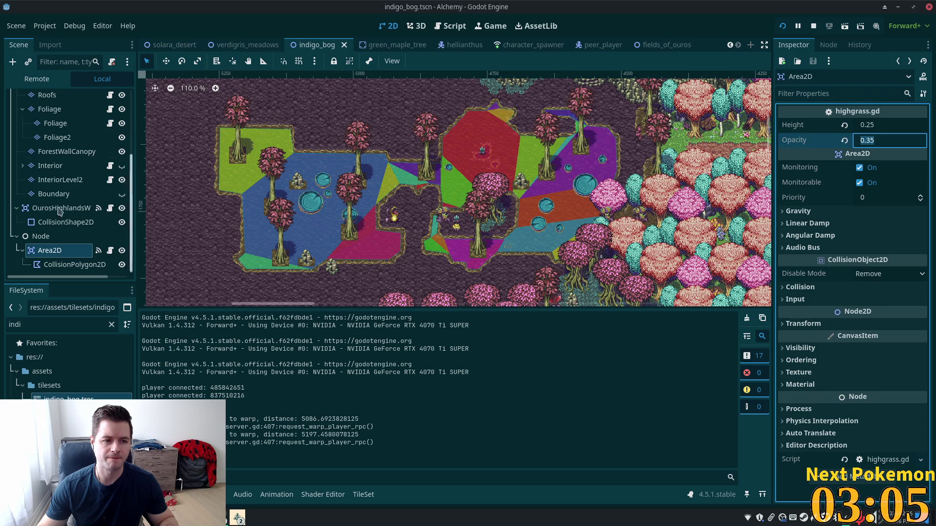
Step: Confirm the CollisionPolygon2D's Build Mode stays set to Solids
{"action": "left_click", "coordinate": [49, 265]}
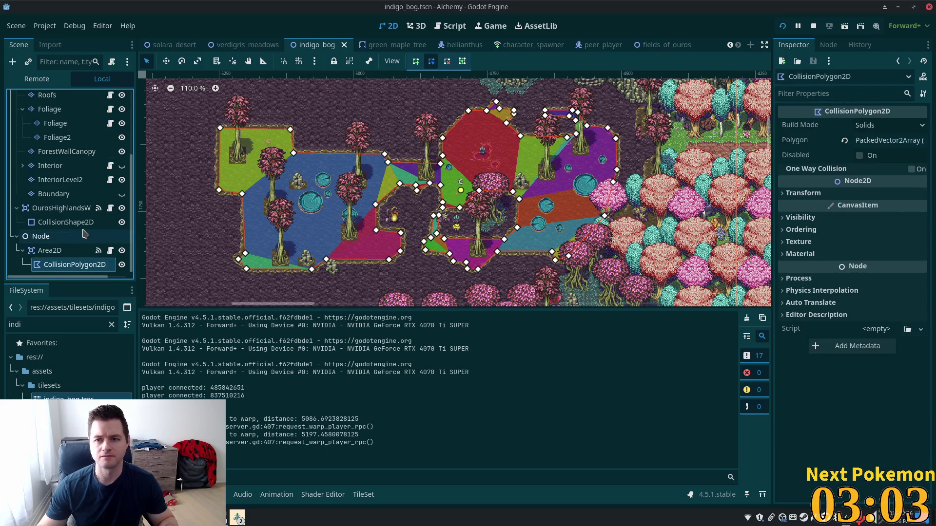
{"action": "left_click", "coordinate": [901, 128]}
{"action": "left_click", "coordinate": [893, 142]}
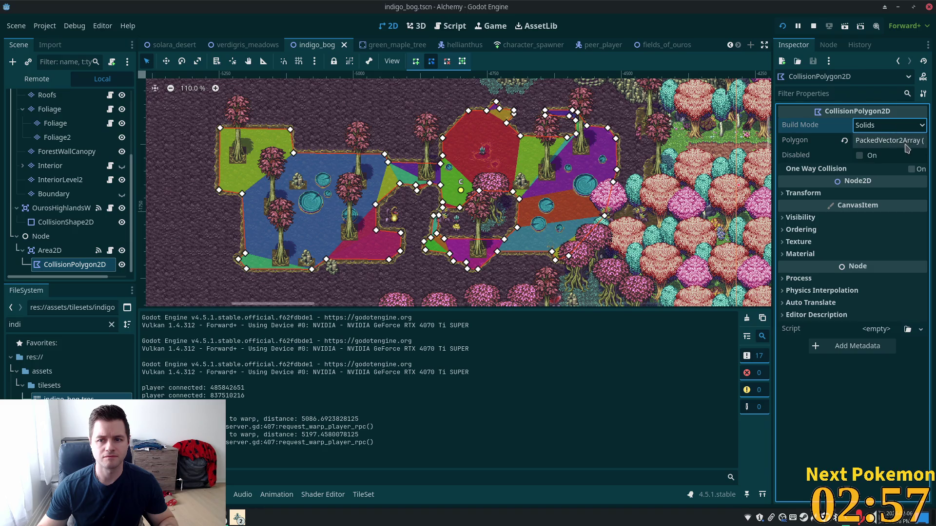
Step: Check the Area2D's body_entered and body_exited signals, then open highgrass.gd
{"action": "left_click", "coordinate": [52, 252]}
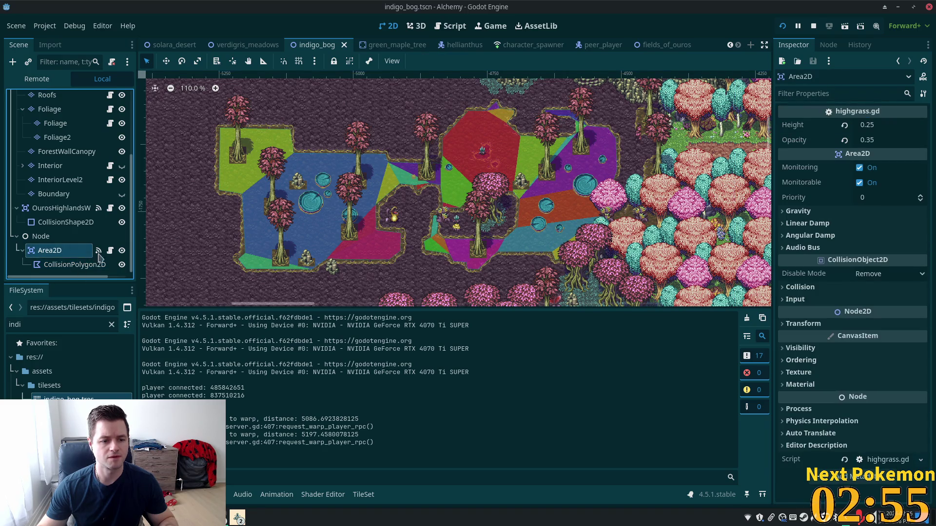
{"action": "left_click", "coordinate": [829, 44]}
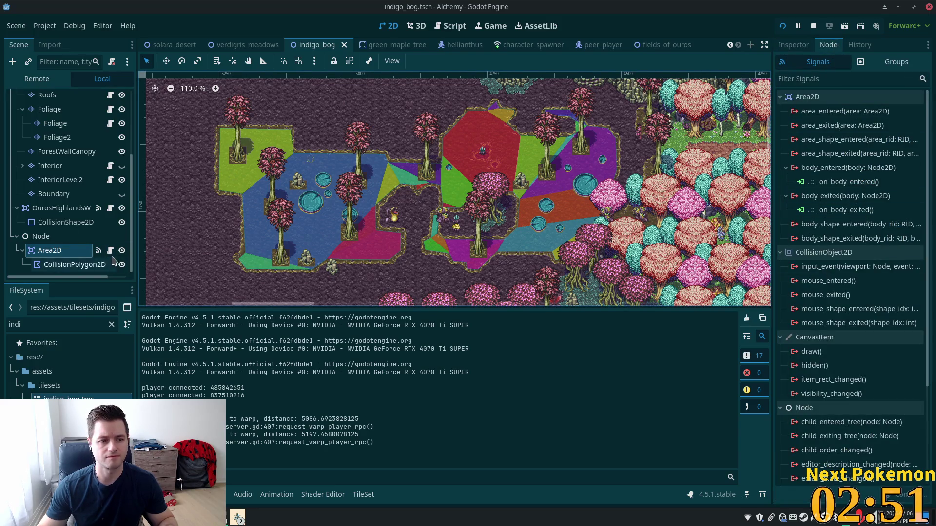
{"action": "left_click", "coordinate": [110, 250]}
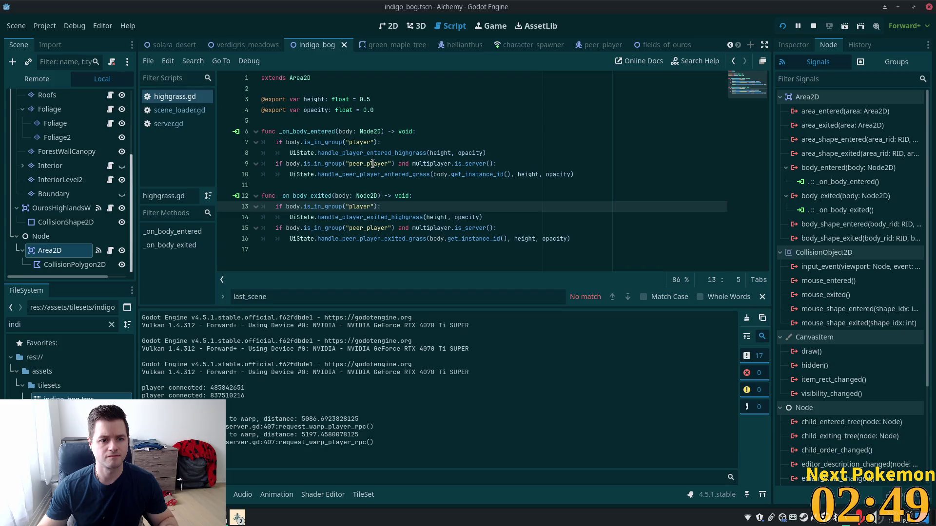
Step: Add print("player entered") inside the player group check of _on_body_entered
{"action": "left_click", "coordinate": [347, 152]}
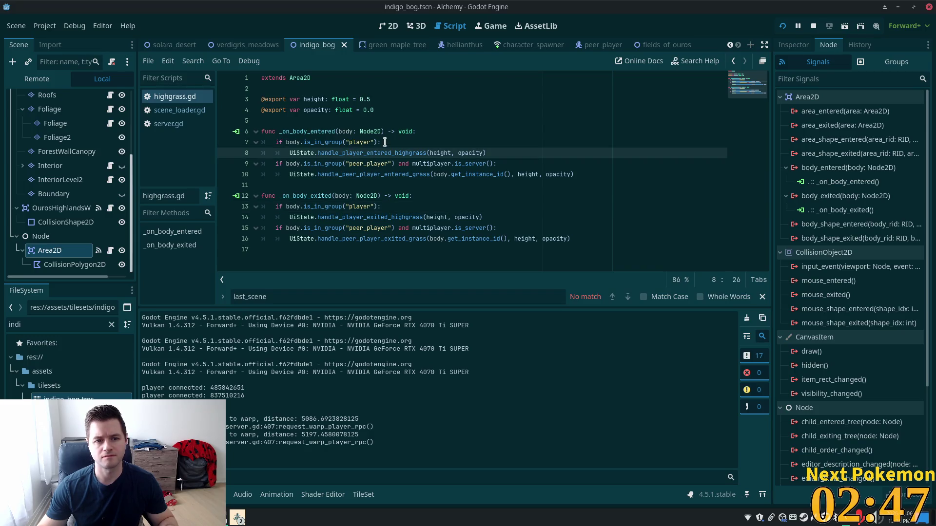
{"action": "left_click", "coordinate": [385, 142]}
{"action": "key", "text": "Return"}
{"action": "type", "text": "print("}
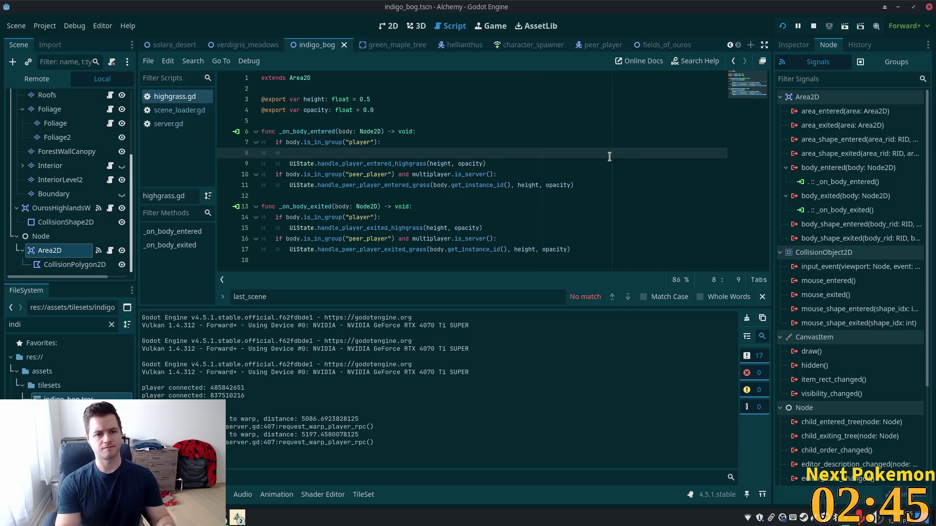
{"action": "type", "text": "\"play"}
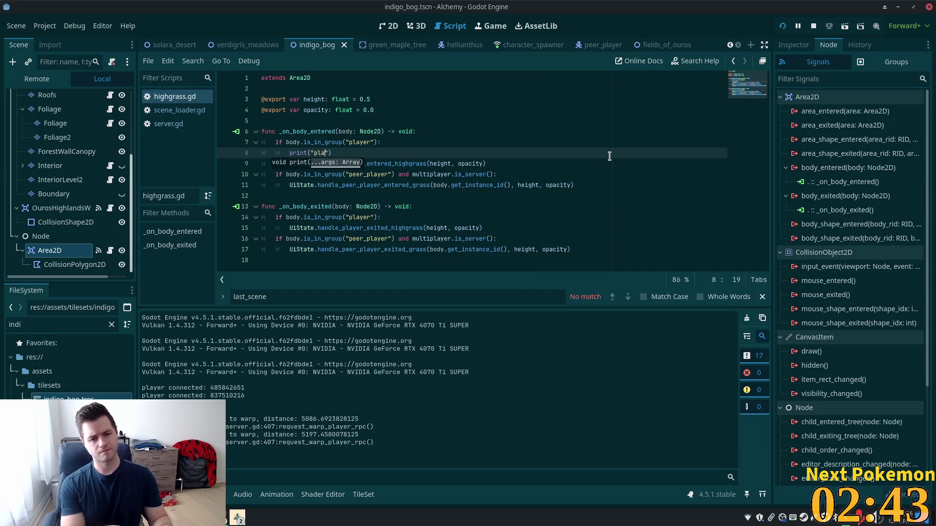
{"action": "type", "text": "er e"}
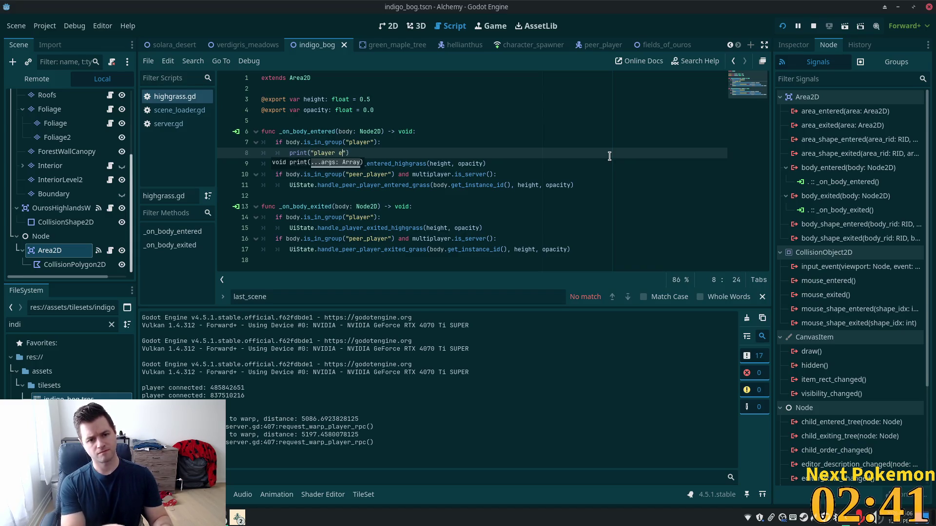
{"action": "type", "text": "ntere"}
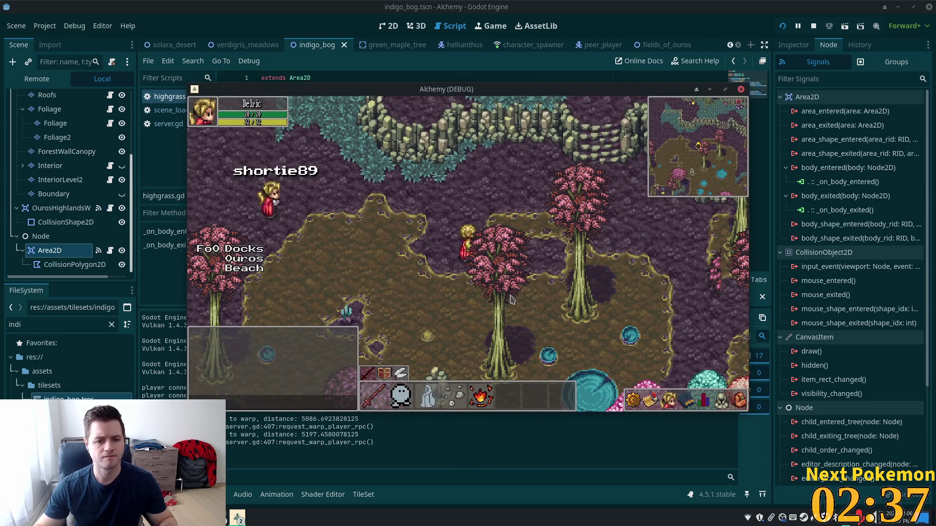
Step: Walk the player through the grass in the running game, then return to the Inspector
{"action": "key", "text": "Down"}
{"action": "key", "text": "Left"}
{"action": "key", "text": "Down"}
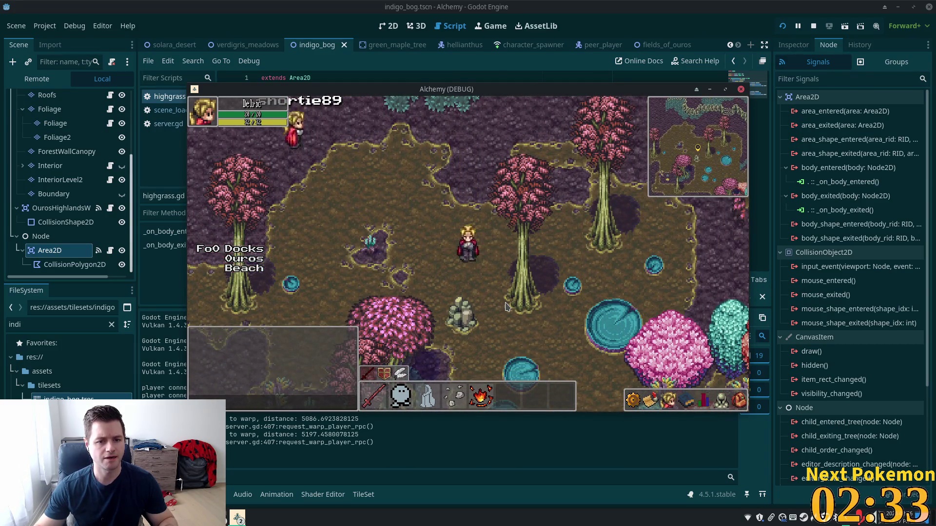
{"action": "left_click", "coordinate": [648, 13]}
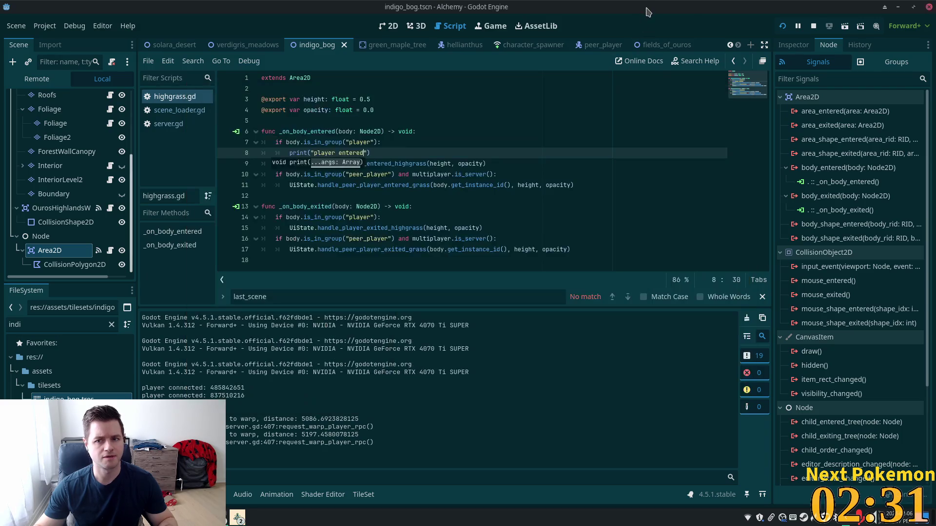
{"action": "left_click", "coordinate": [794, 46]}
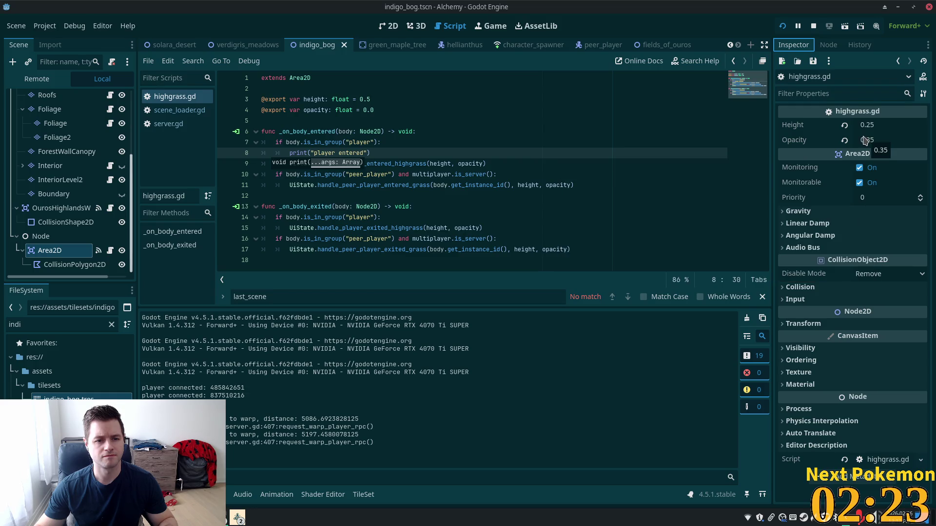
Step: Set the grass area's Height to 0.5 and Opacity to 0.5
{"action": "left_click", "coordinate": [906, 127]}
{"action": "type", "text": "0.5"}
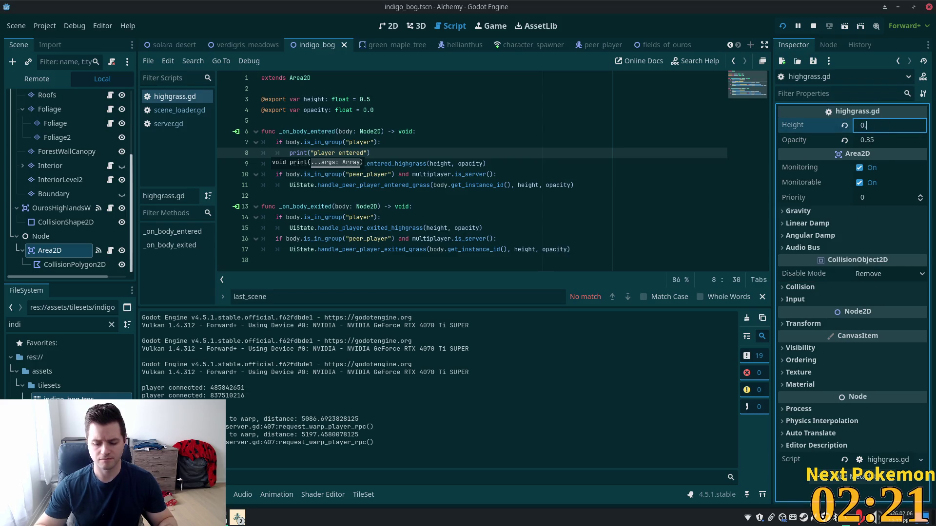
{"action": "key", "text": "Tab"}
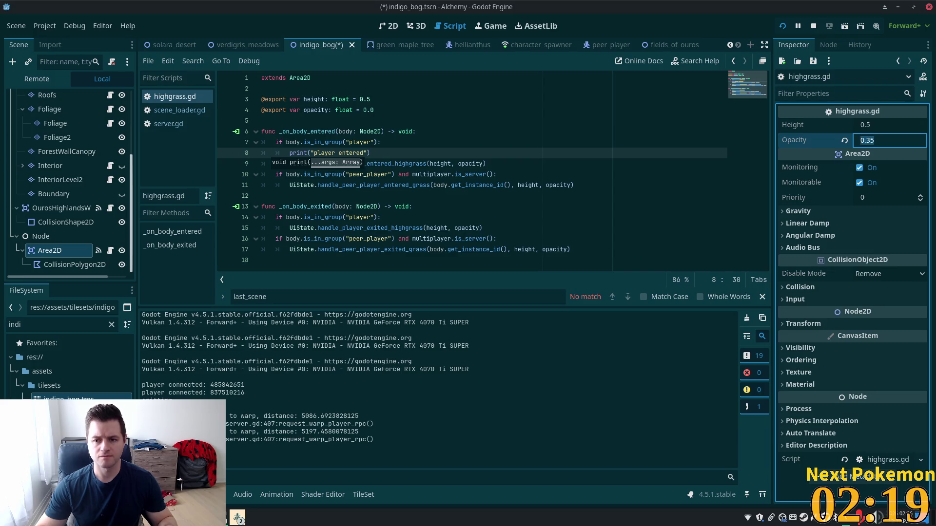
{"action": "type", "text": "0.5"}
{"action": "key", "text": "Tab"}
Step: Run the game with F5 and walk the player into the grass and back
{"action": "key", "text": "F5"}
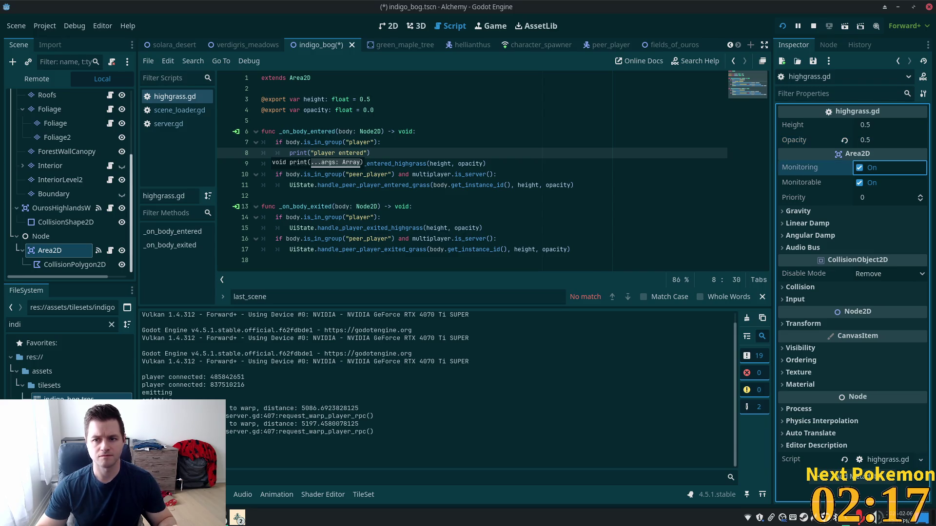
{"action": "key", "text": "Up"}
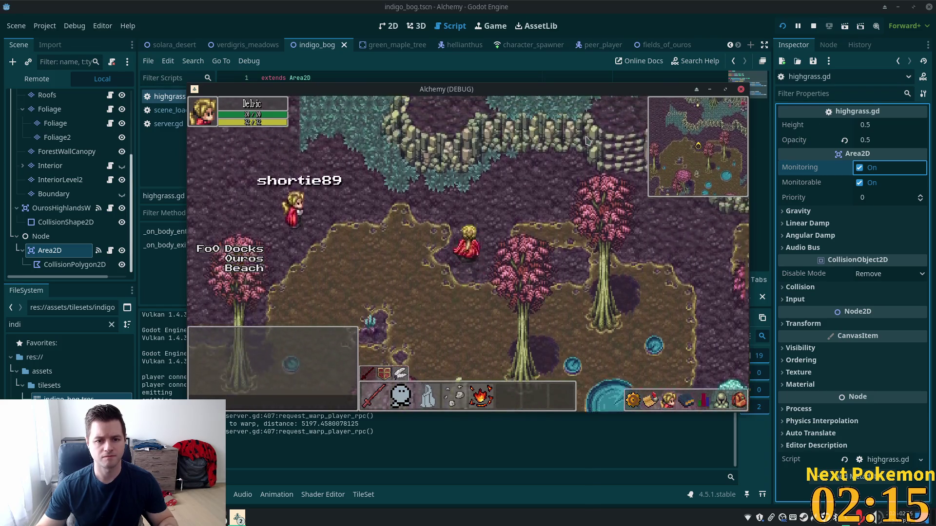
{"action": "key", "text": "Down"}
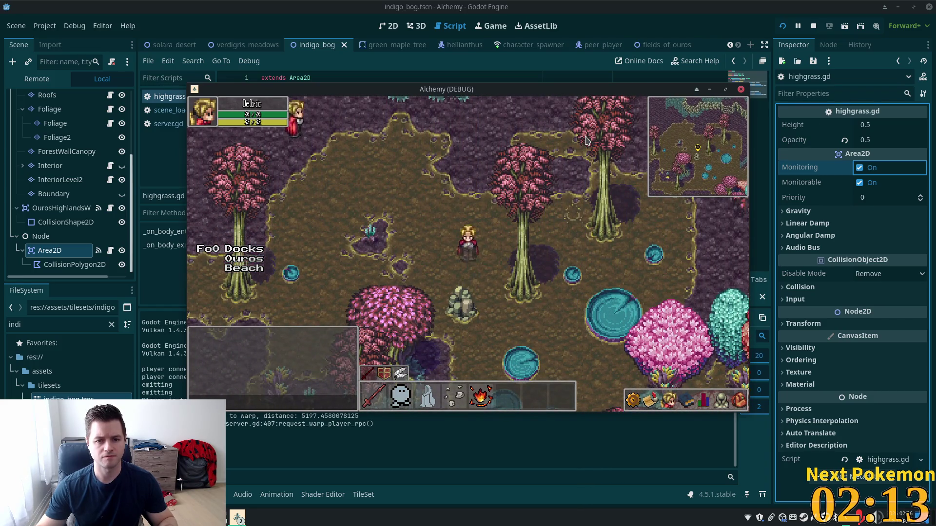
{"action": "left_click", "coordinate": [882, 141]}
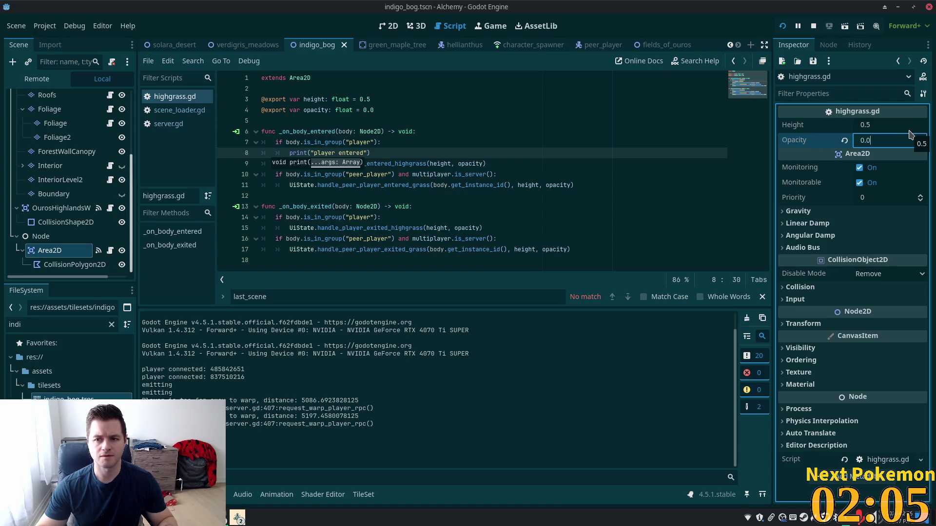
Step: Lower the grass Opacity to 0.1 and walk up through it in the running game
{"action": "key", "text": "BackSpace"}
{"action": "type", "text": "1"}
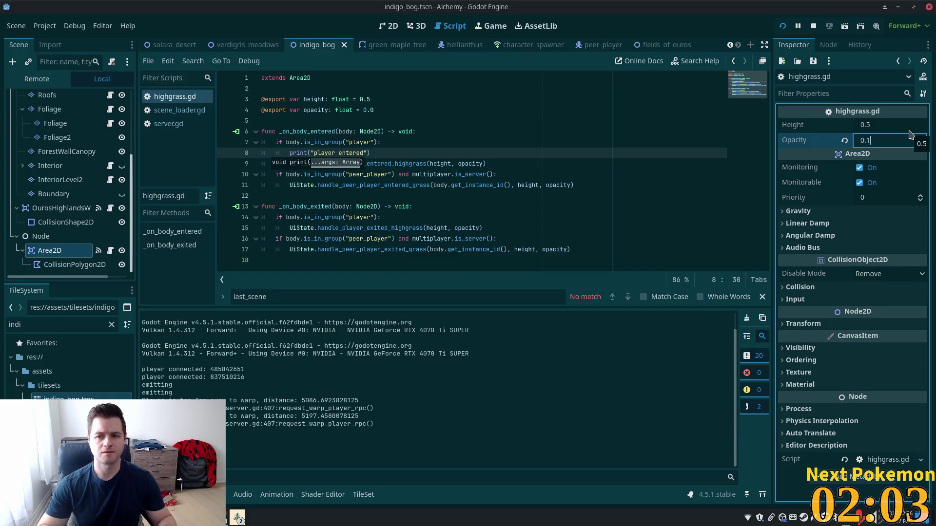
{"action": "key", "text": "Tab"}
{"action": "key", "text": "alt+Tab"}
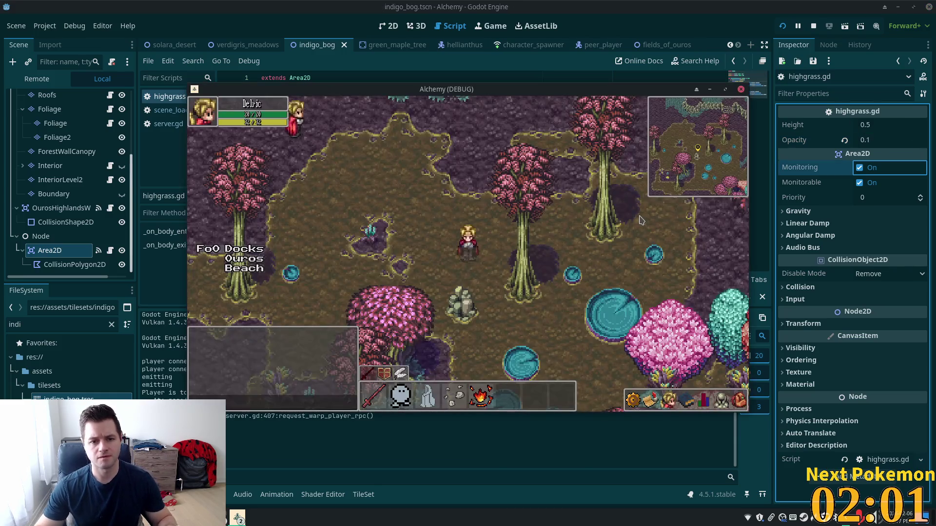
{"action": "key", "text": "Up"}
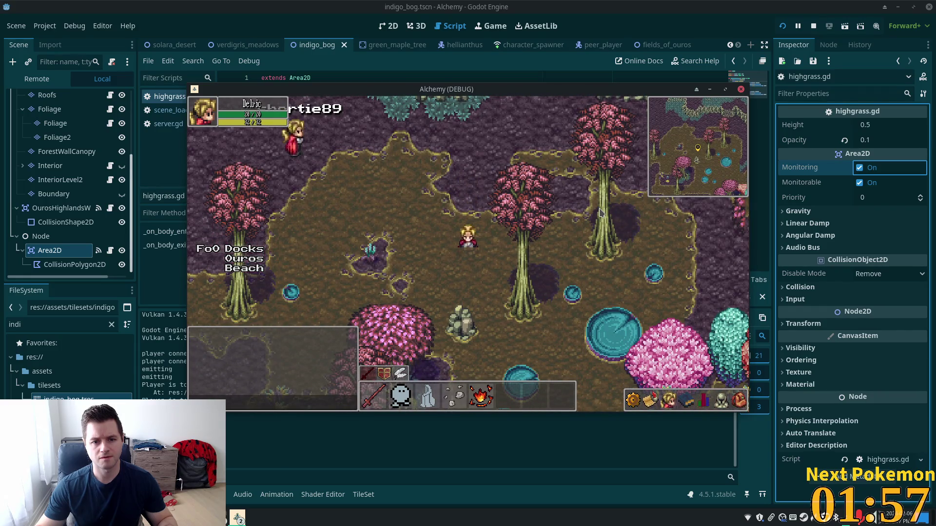
Step: Raise the grass Height to 0.6 and rerun the game to walk through it
{"action": "left_click", "coordinate": [881, 125]}
{"action": "left_click", "coordinate": [880, 124]}
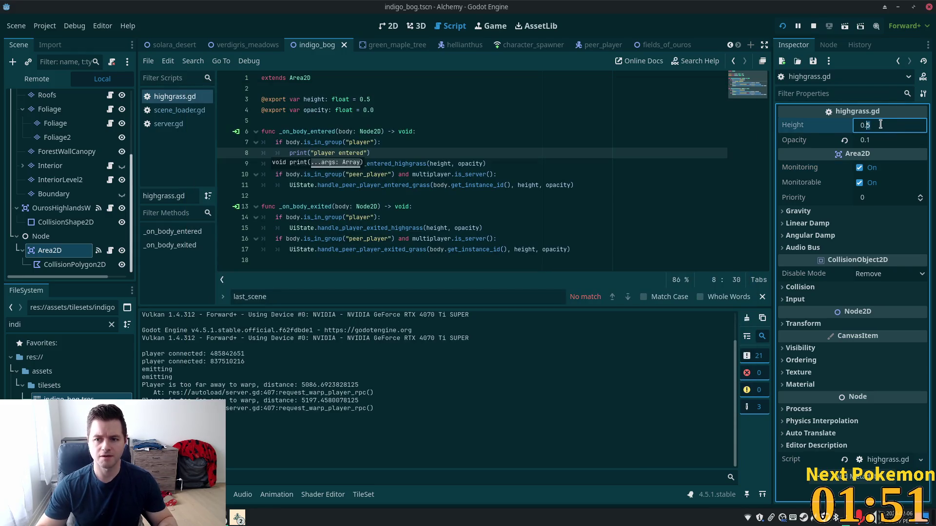
{"action": "type", "text": "6"}
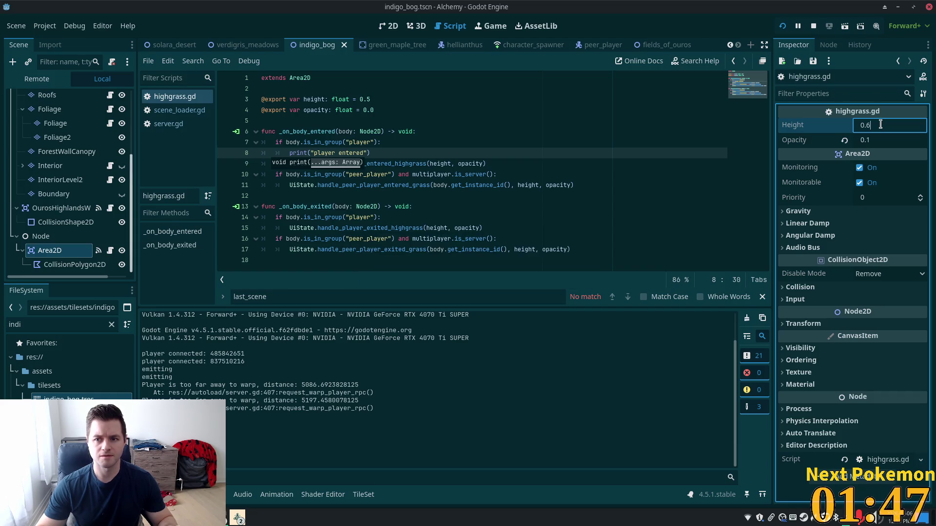
{"action": "key", "text": "Tab"}
{"action": "key", "text": "F5"}
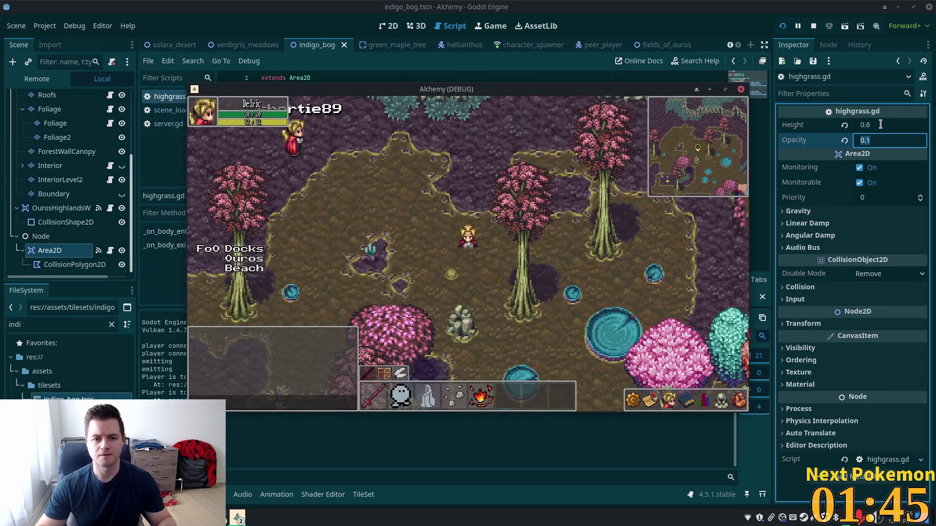
{"action": "key", "text": "Up"}
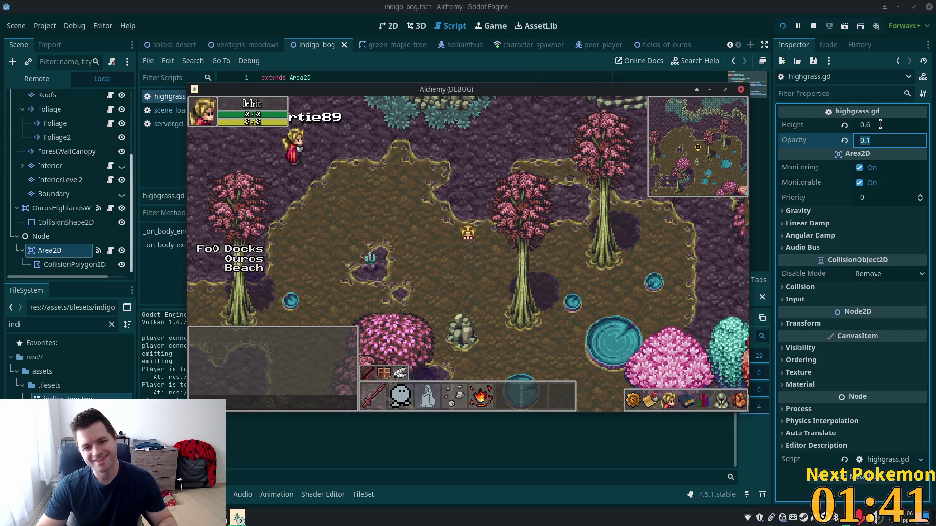
{"action": "key", "text": "Down"}
{"action": "key", "text": "Right"}
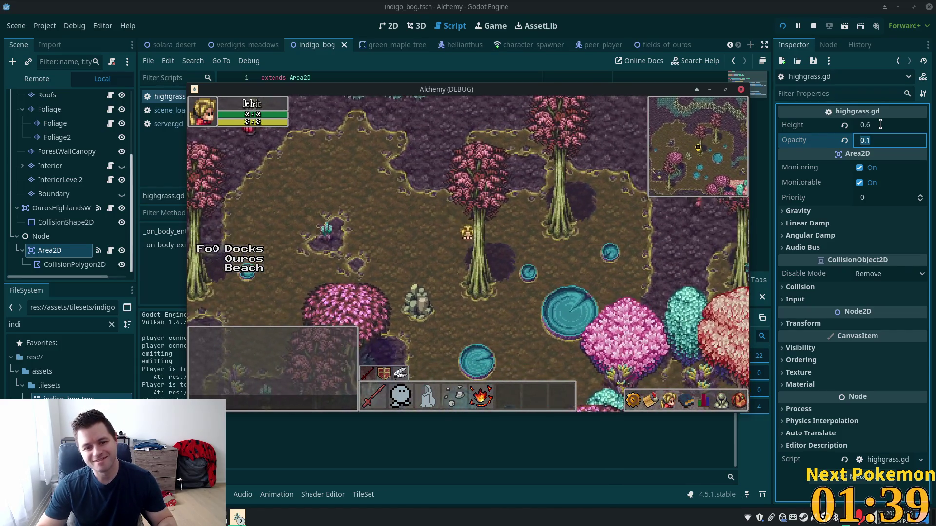
{"action": "key", "text": "Left"}
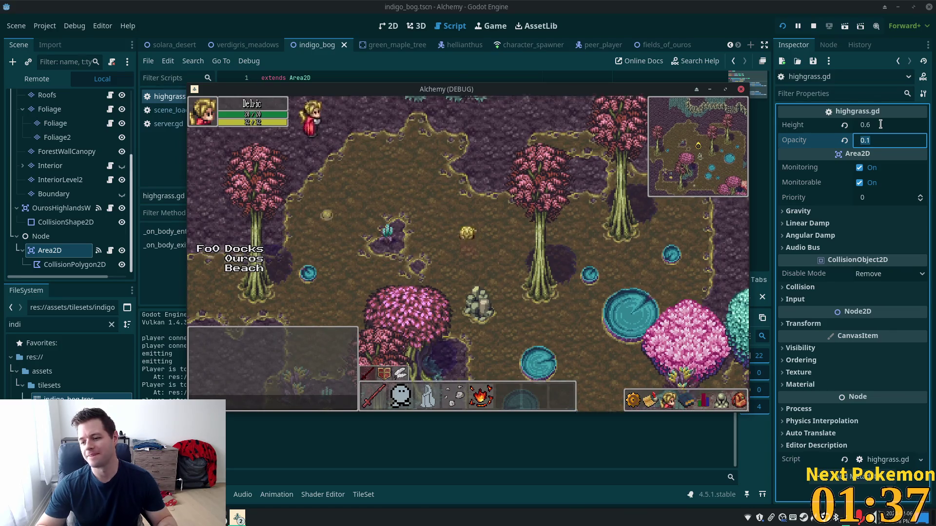
Step: Drop the Height to 0.25 and walk the player north through the grass again
{"action": "left_click", "coordinate": [881, 125]}
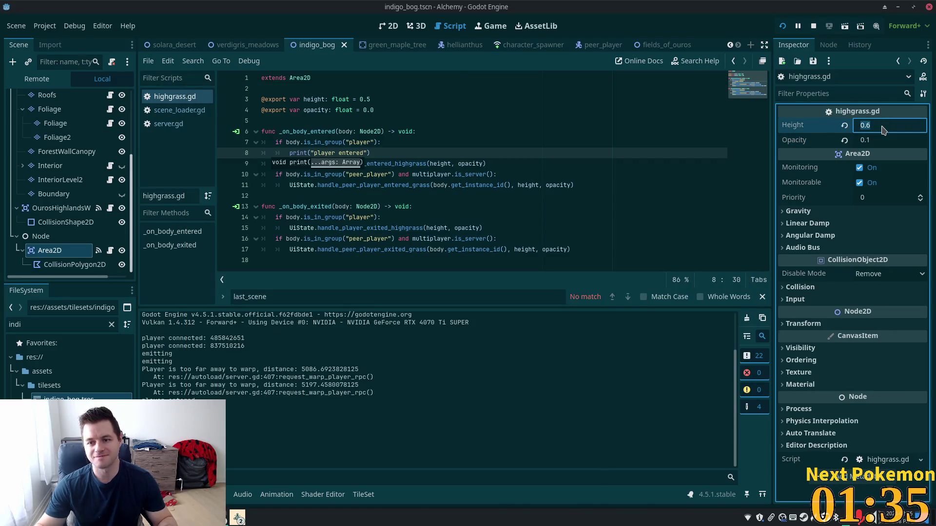
{"action": "type", "text": "0."}
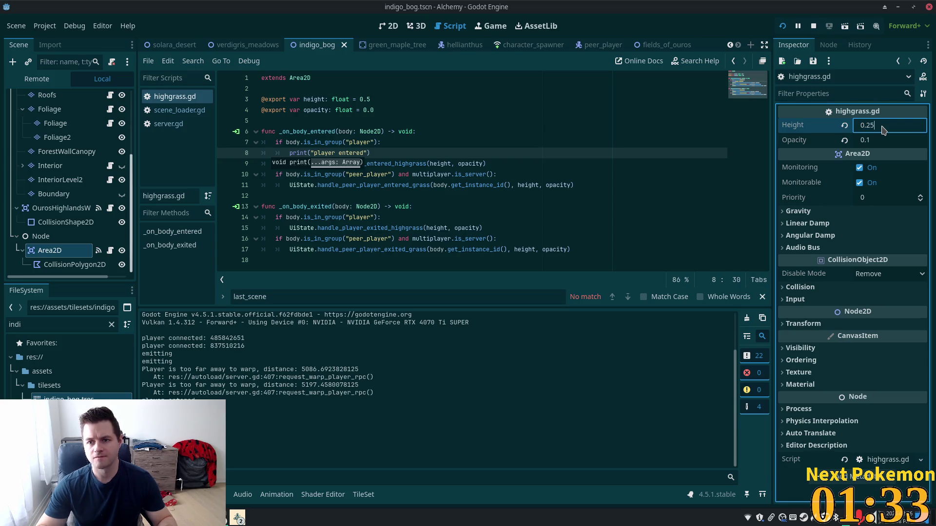
{"action": "key", "text": "Tab"}
{"action": "key", "text": "alt+Tab"}
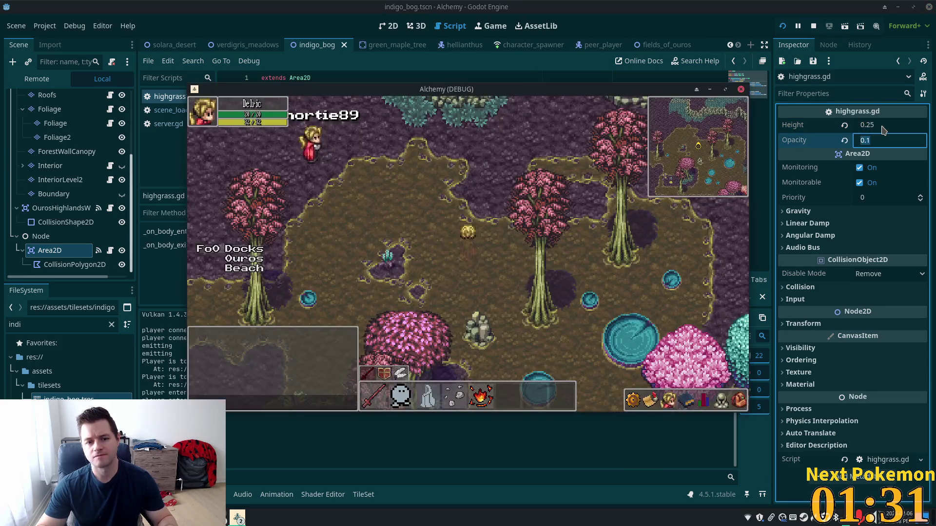
{"action": "key", "text": "Up"}
{"action": "key", "text": "Right"}
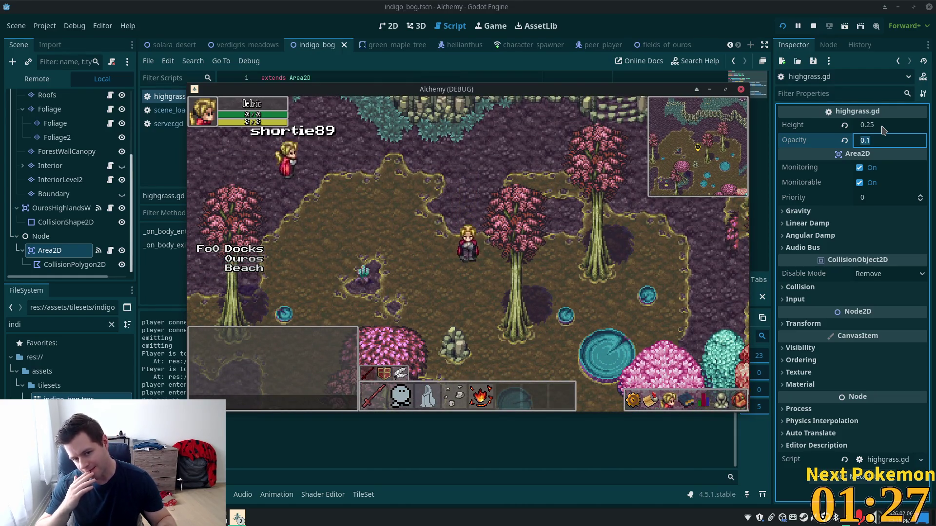
{"action": "key", "text": "Up"}
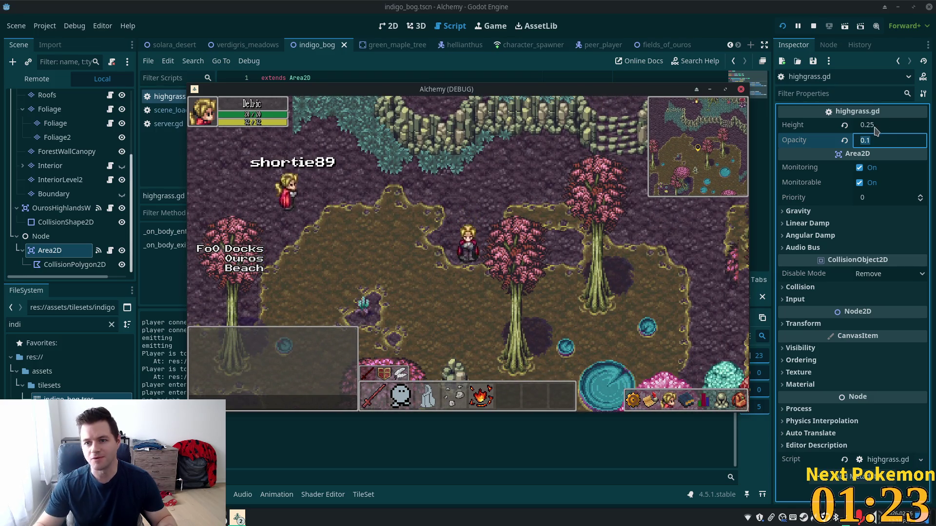
Step: Change the Height to 0.35 and test it by walking north in the game
{"action": "left_click", "coordinate": [867, 125]}
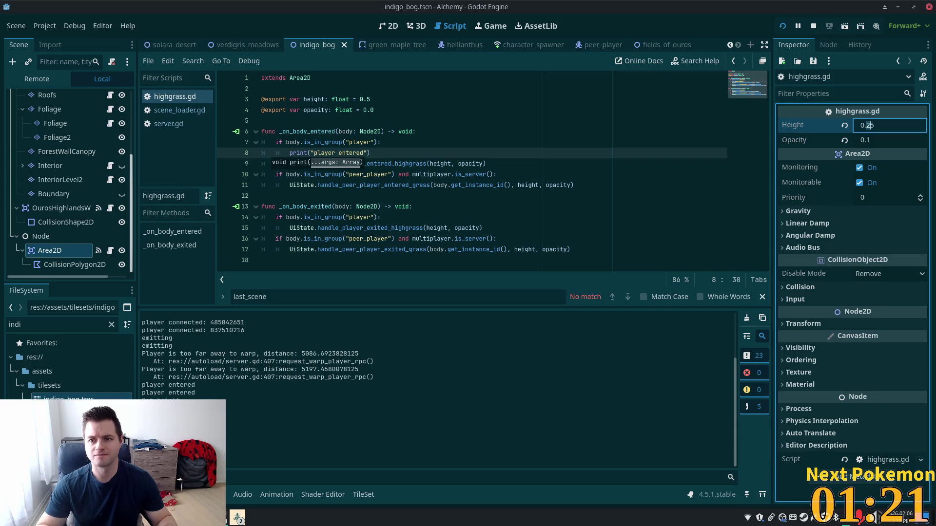
{"action": "key", "text": "BackSpace"}
{"action": "type", "text": "3"}
{"action": "key", "text": "Return"}
{"action": "key", "text": "alt+Tab"}
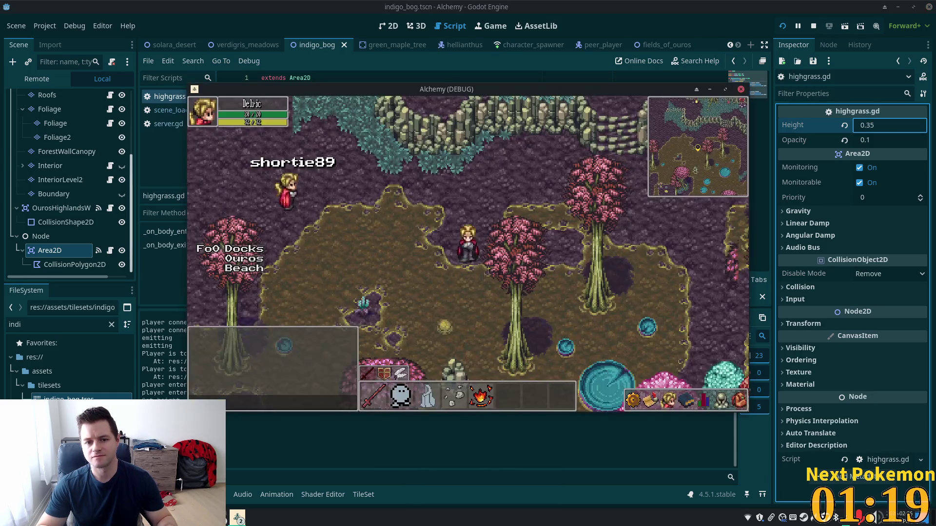
{"action": "key", "text": "Up"}
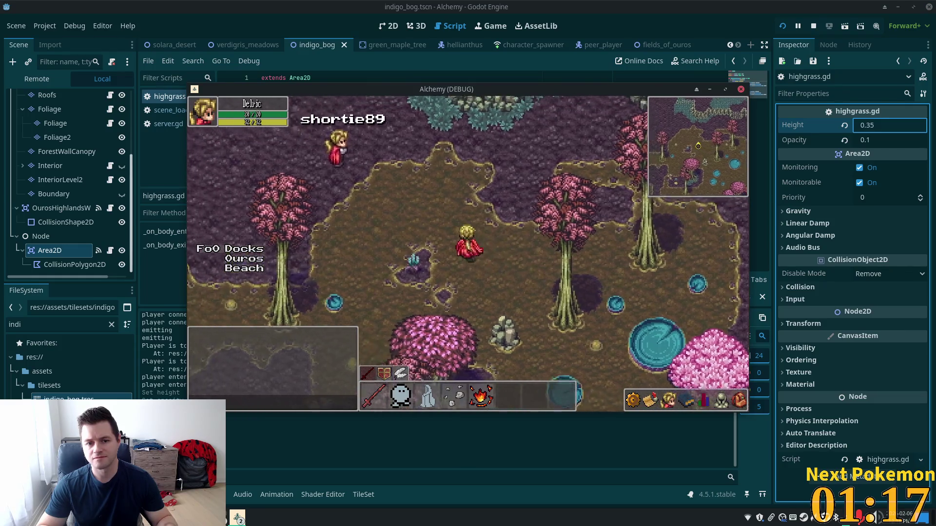
{"action": "key", "text": "Up"}
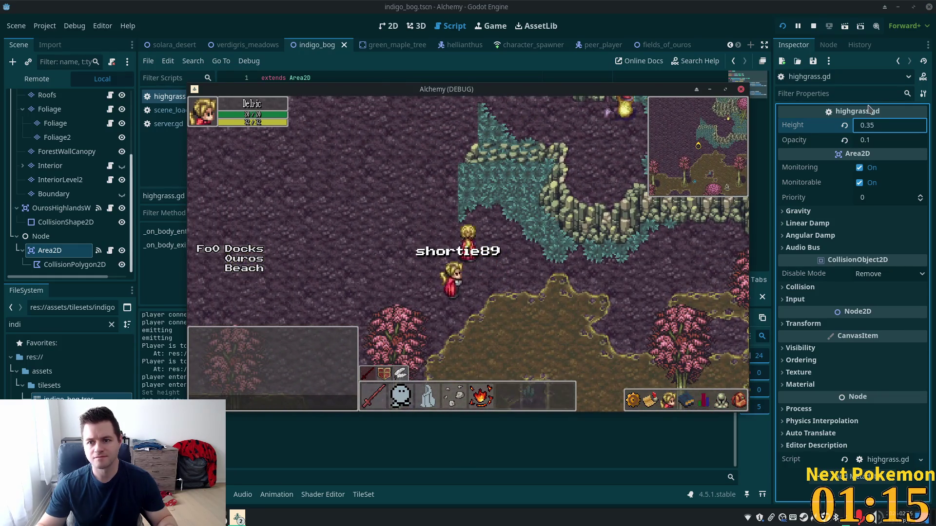
Step: Try a Height of 0.4 and walk the character south and east through the grass
{"action": "left_click", "coordinate": [882, 126]}
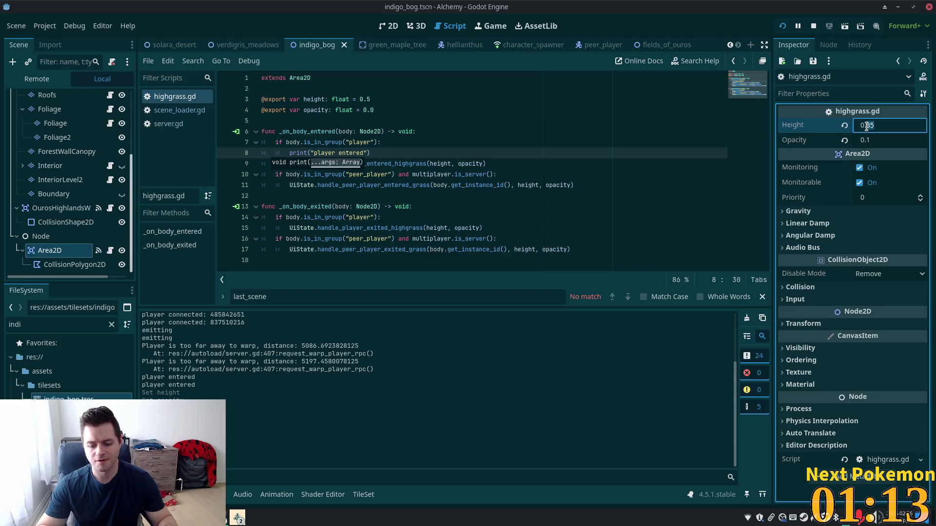
{"action": "type", "text": "0.1"}
{"action": "key", "text": "Tab"}
{"action": "key", "text": "alt+Tab"}
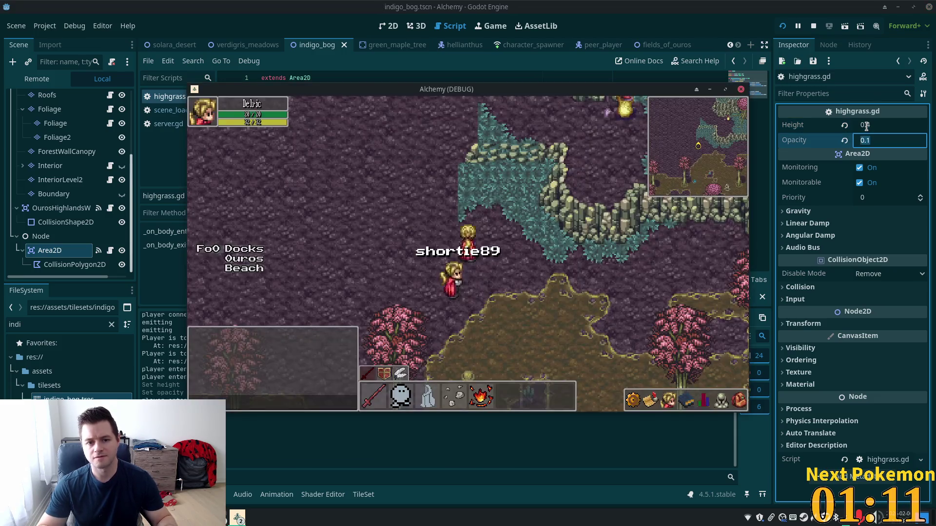
{"action": "key", "text": "Down"}
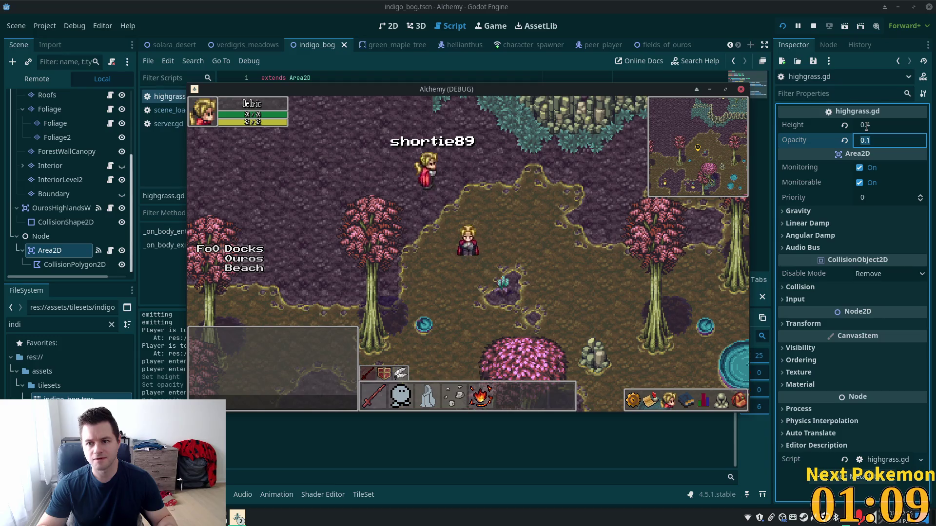
{"action": "key", "text": "Right"}
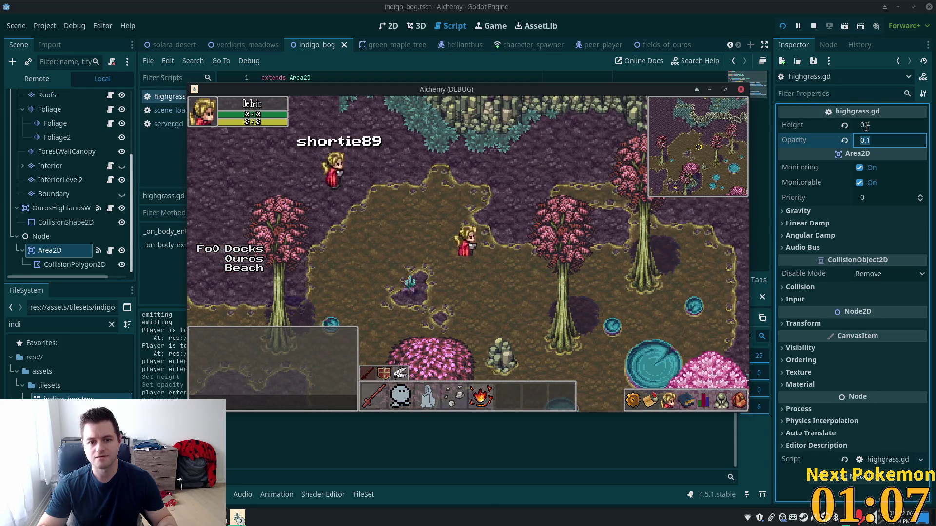
{"action": "key", "text": "Down"}
Step: Set the Height to 0.38 and save the indigo_bog scene
{"action": "left_click", "coordinate": [880, 124]}
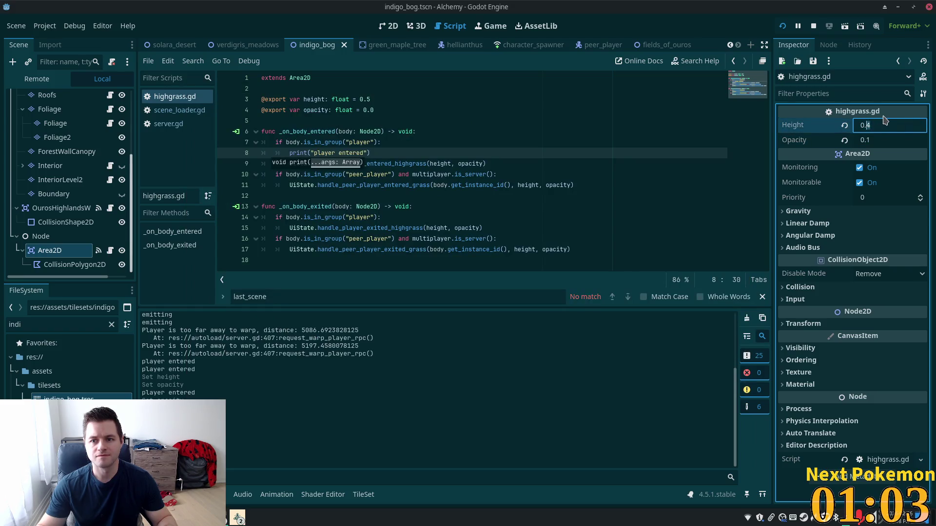
{"action": "type", "text": "0.38"}
{"action": "key", "text": "Tab"}
{"action": "key", "text": "ctrl+s"}
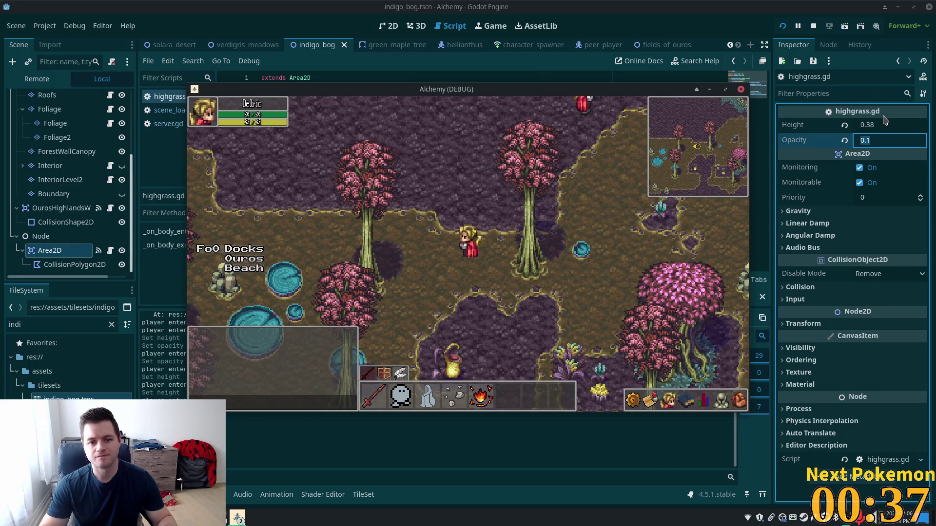
Step: Change the grass Opacity from 0.1 to 0.15 and walk the character around the game to check it
{"action": "left_click", "coordinate": [886, 141]}
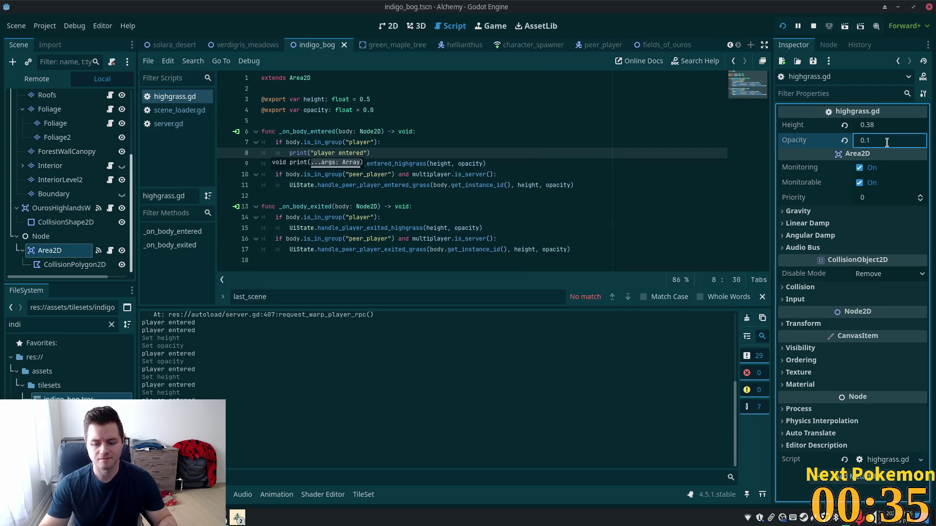
{"action": "type", "text": "5"}
{"action": "key", "text": "alt+Tab"}
{"action": "key", "text": "Down"}
{"action": "key", "text": "Left"}
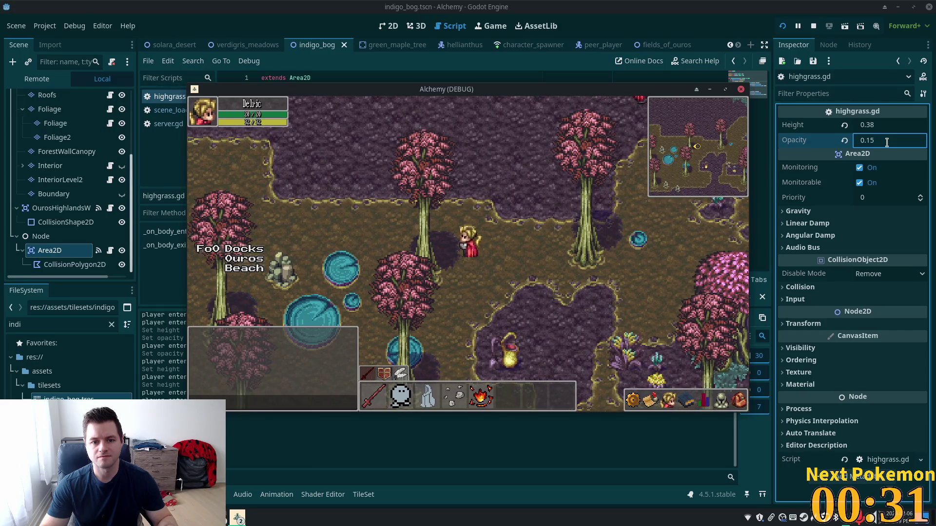
{"action": "key", "text": "Up"}
{"action": "key", "text": "Left"}
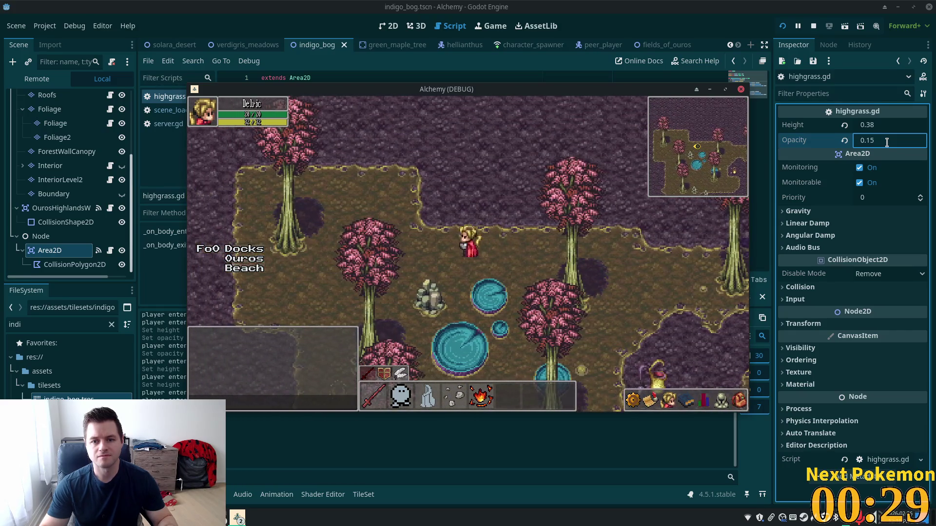
{"action": "left_click", "coordinate": [873, 142]}
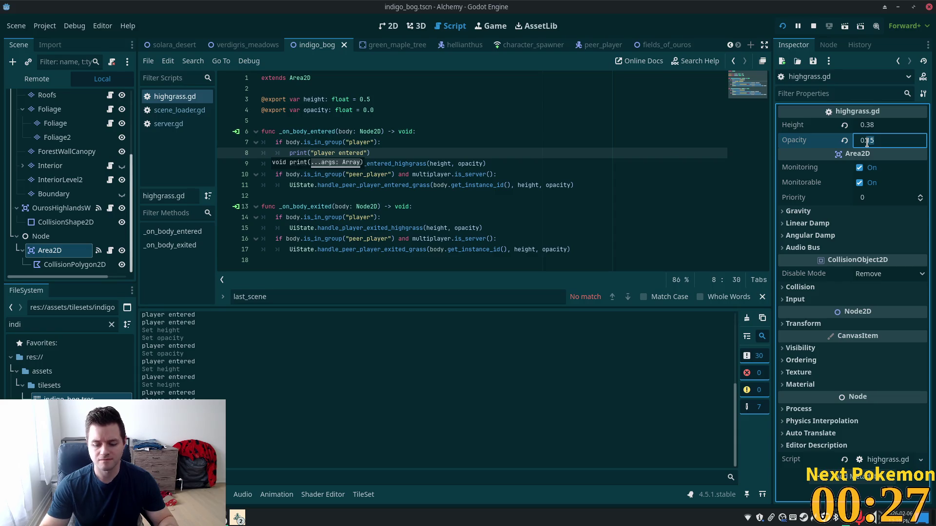
Step: Set the grass Opacity to 0.2 and walk the character down-left in the running game
{"action": "key", "text": "BackSpace"}
{"action": "key", "text": "Tab"}
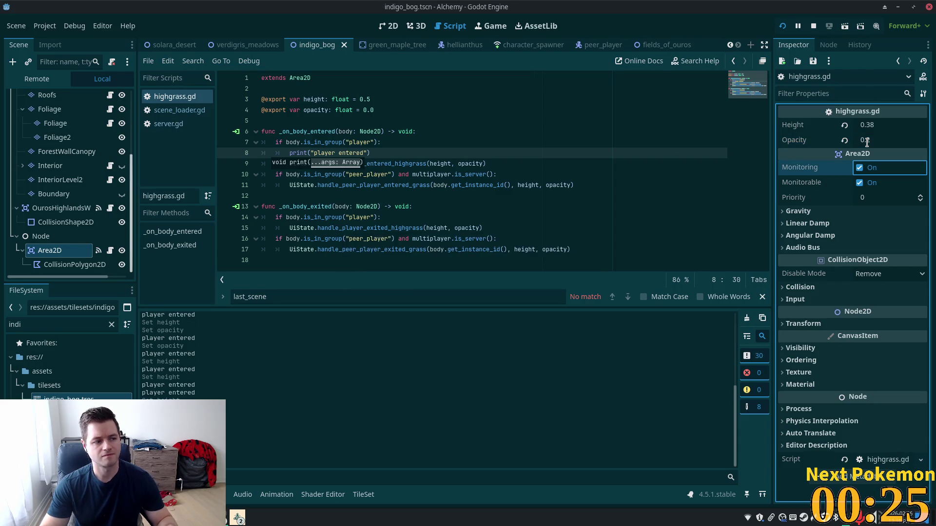
{"action": "key", "text": "alt+Tab"}
{"action": "key", "text": "Down"}
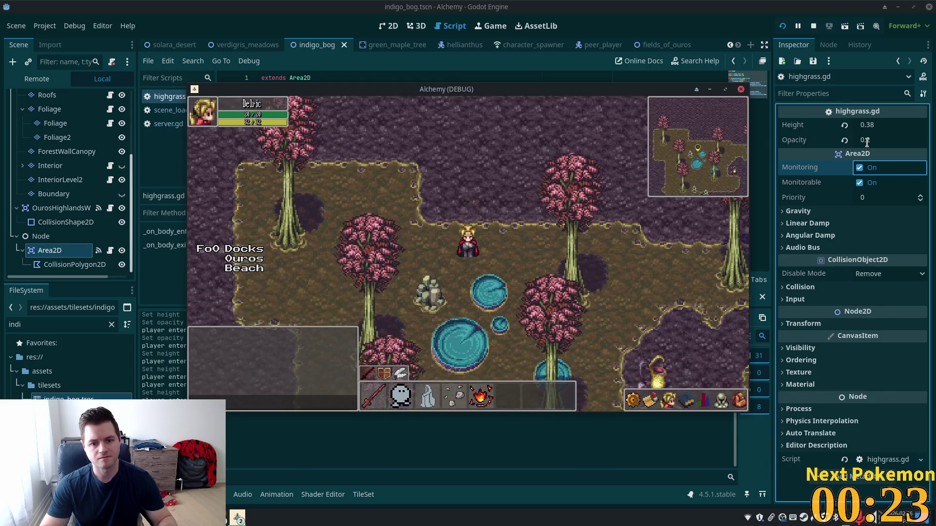
{"action": "key", "text": "Left"}
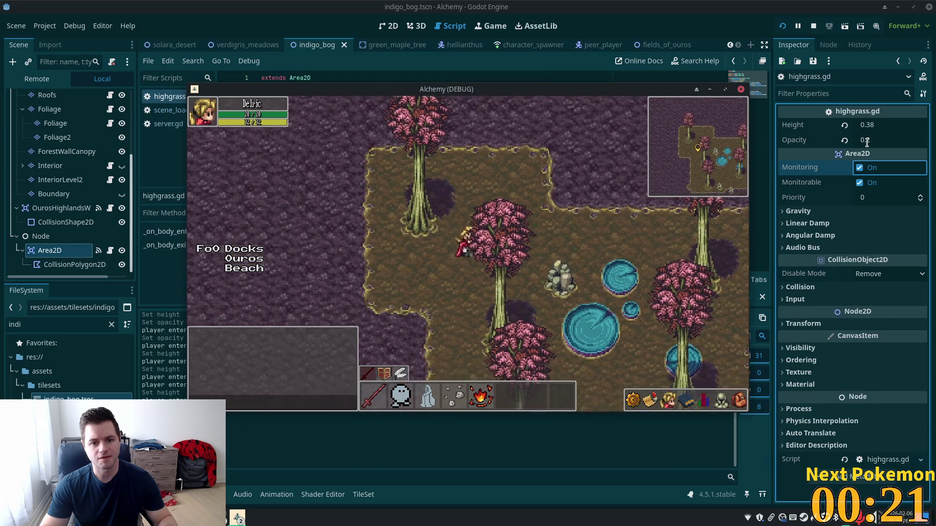
Step: Walk the character across the bog past the pink trees to the northern cliffs
{"action": "key", "text": "Left"}
{"action": "key", "text": "Right"}
{"action": "key", "text": "Down"}
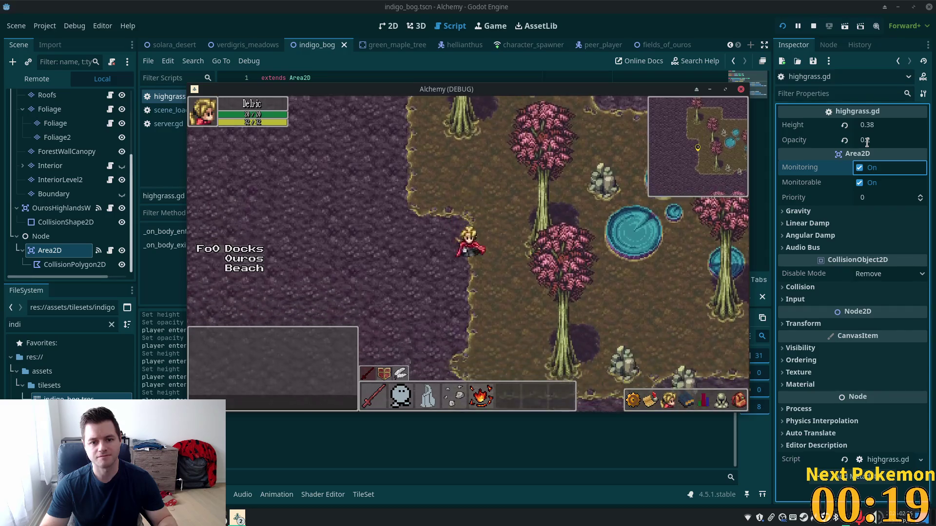
{"action": "key", "text": "Down"}
{"action": "key", "text": "Right"}
{"action": "key", "text": "Down"}
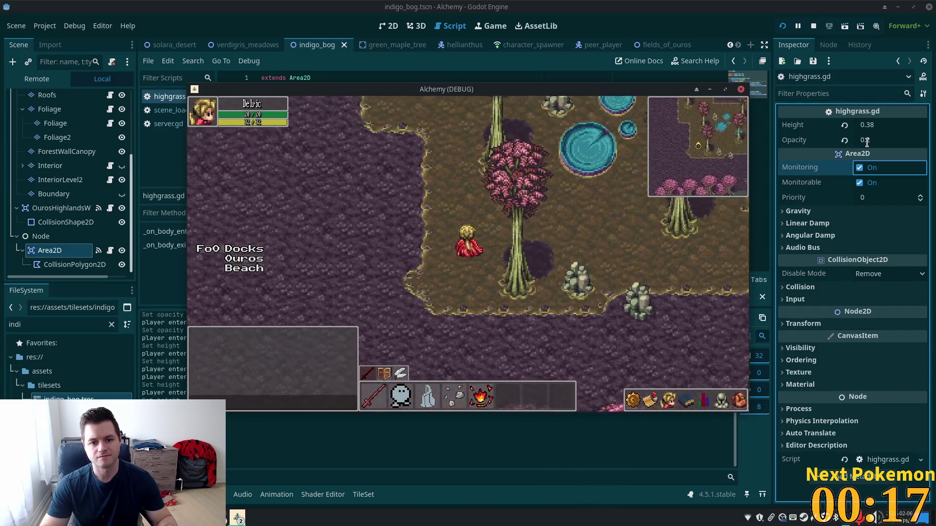
{"action": "key", "text": "Right"}
{"action": "key", "text": "Right"}
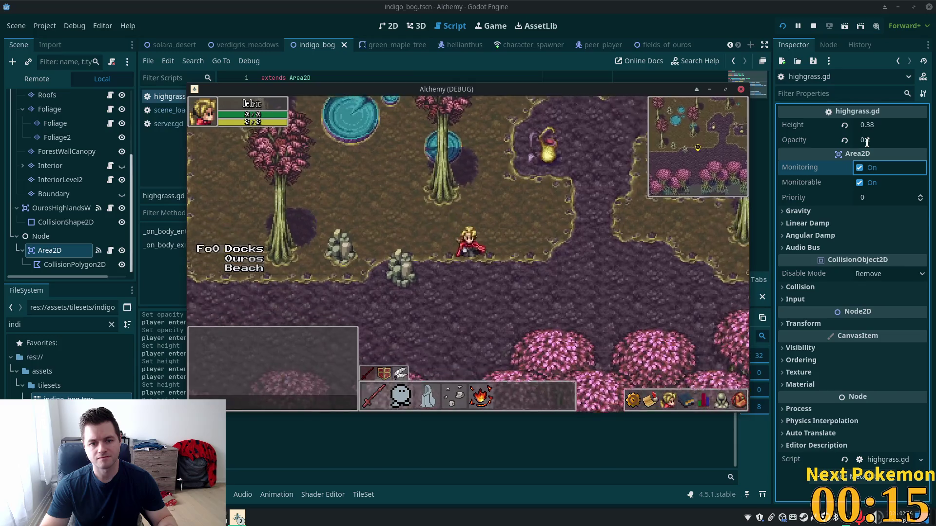
{"action": "key", "text": "Right"}
{"action": "key", "text": "Down"}
{"action": "key", "text": "Up"}
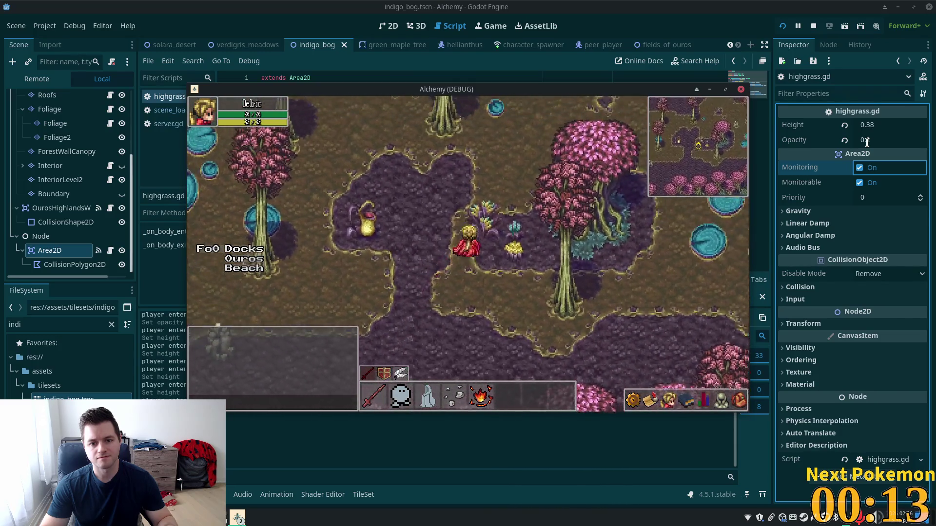
{"action": "key", "text": "Right"}
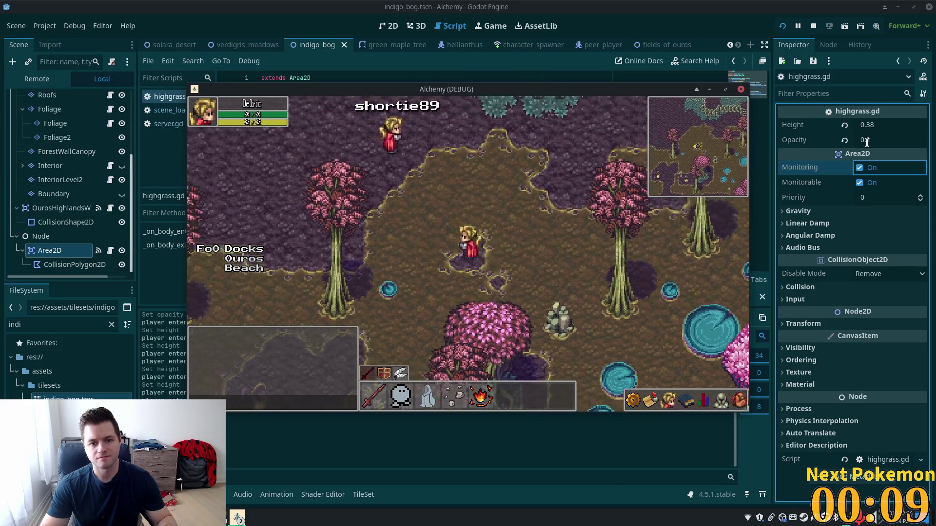
{"action": "key", "text": "Left"}
{"action": "key", "text": "Down"}
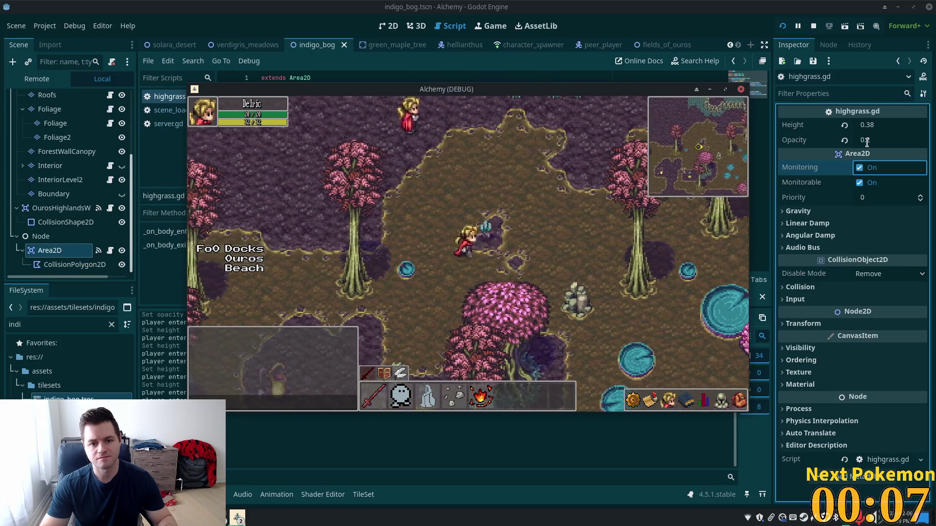
{"action": "key", "text": "Right"}
{"action": "key", "text": "Down"}
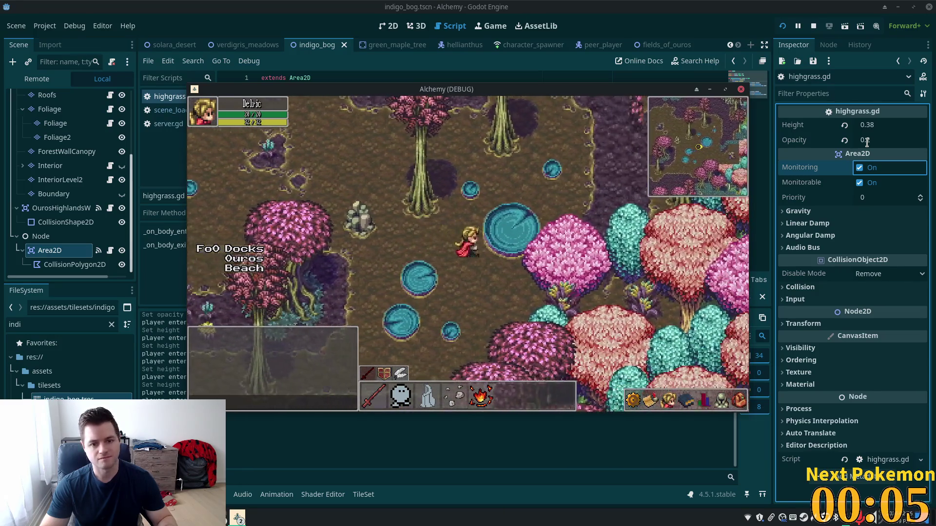
{"action": "key", "text": "Right"}
{"action": "key", "text": "Right"}
{"action": "key", "text": "Up"}
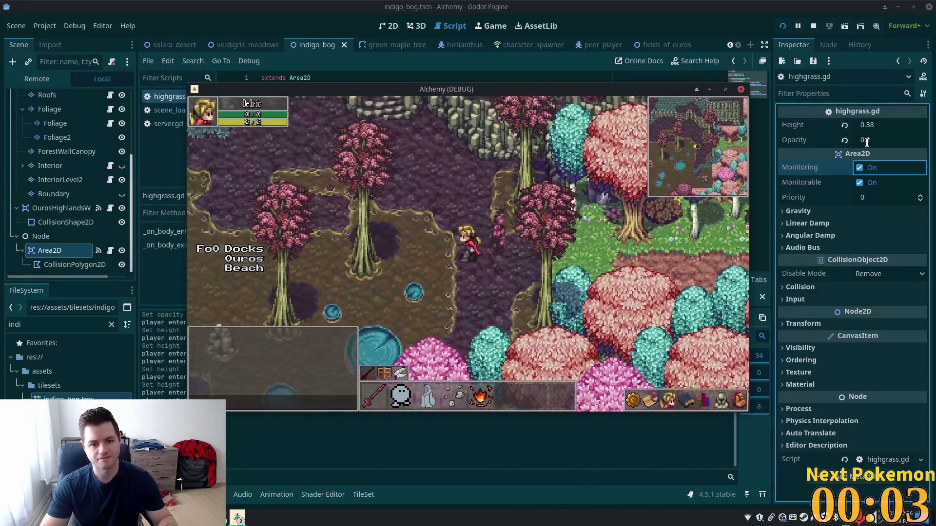
{"action": "key", "text": "Left"}
{"action": "key", "text": "Up"}
{"action": "key", "text": "Left"}
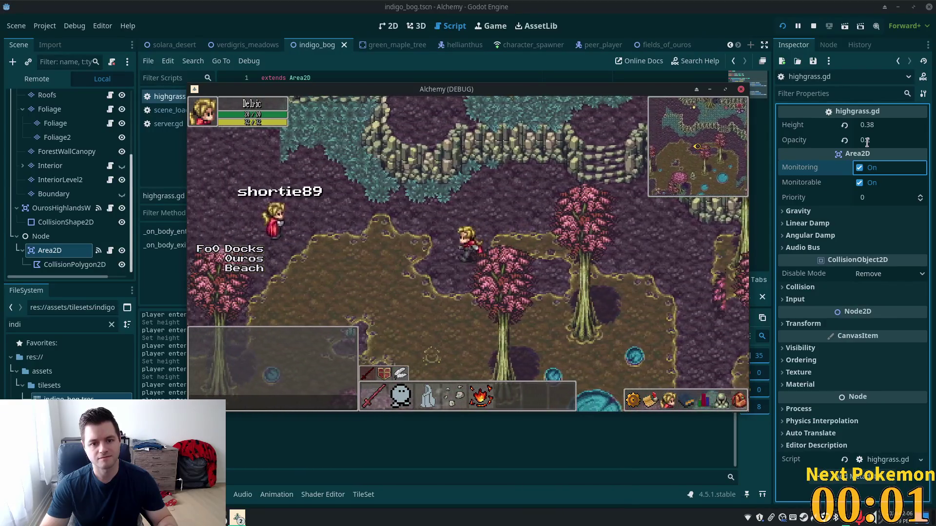
{"action": "key", "text": "Left"}
{"action": "key", "text": "Down"}
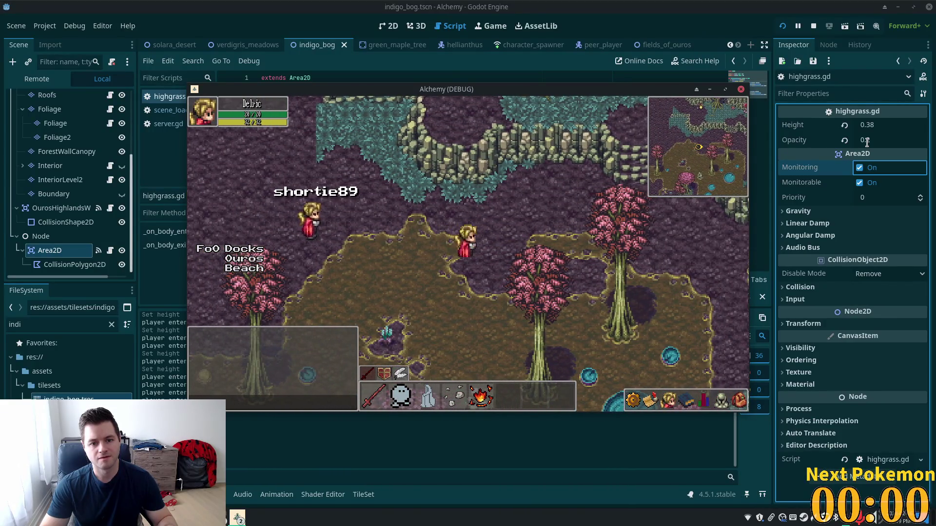
{"action": "key", "text": "Right"}
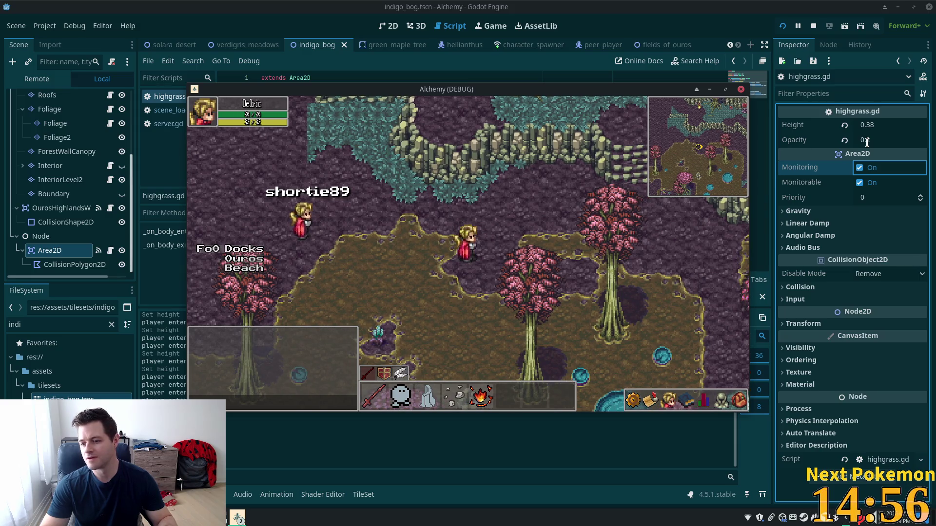